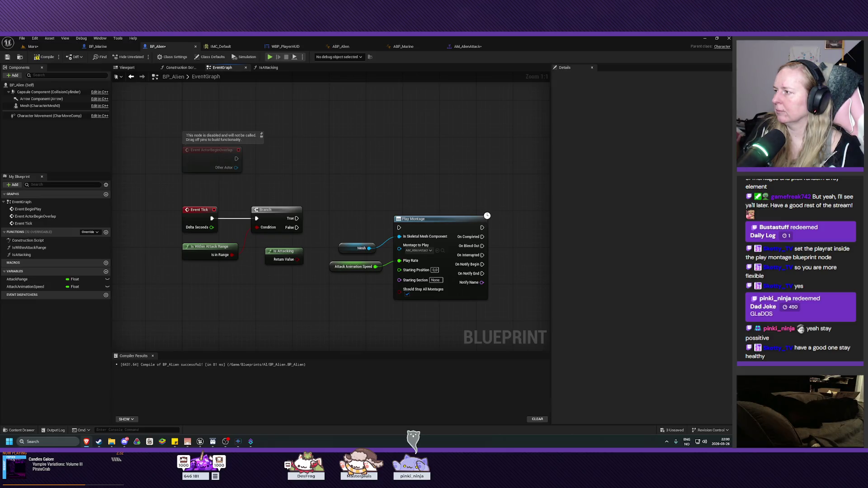
Disconnect Is in Range from the Branch condition and add an AND Boolean node
left_click(245, 239, "alt")
left_click_drag(283, 216, 306, 216)
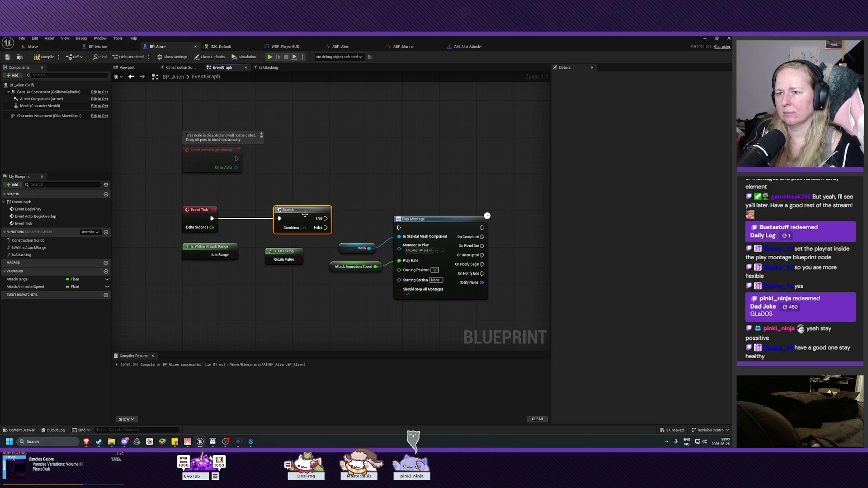
left_click_drag(288, 252, 223, 275)
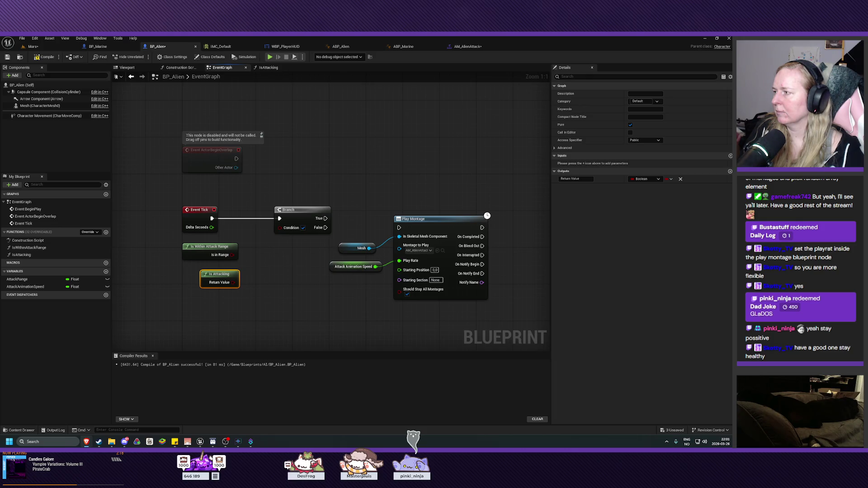
right_click(224, 269)
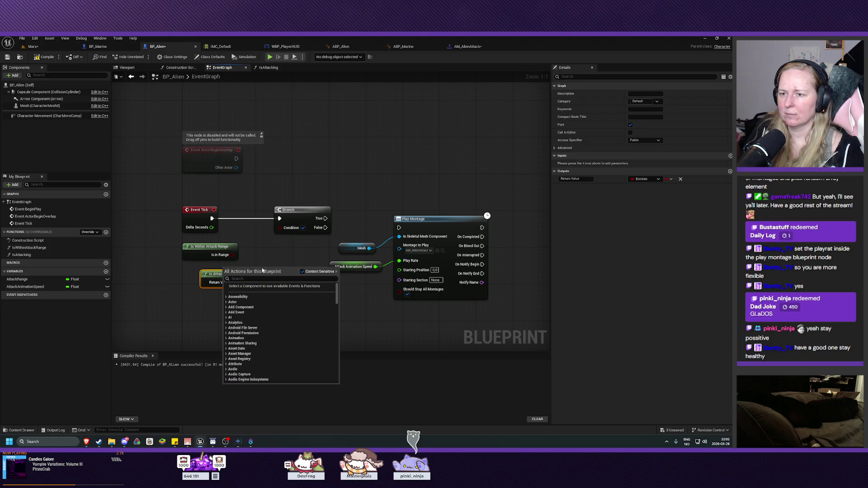
type("and b")
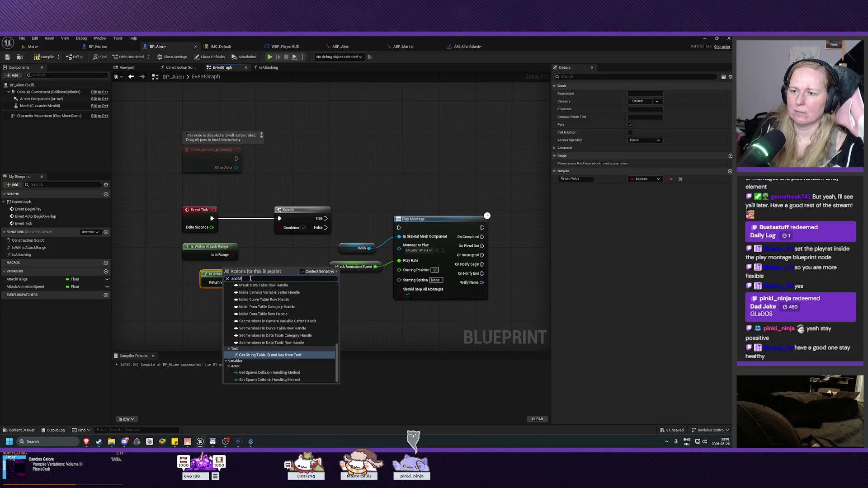
type("ool")
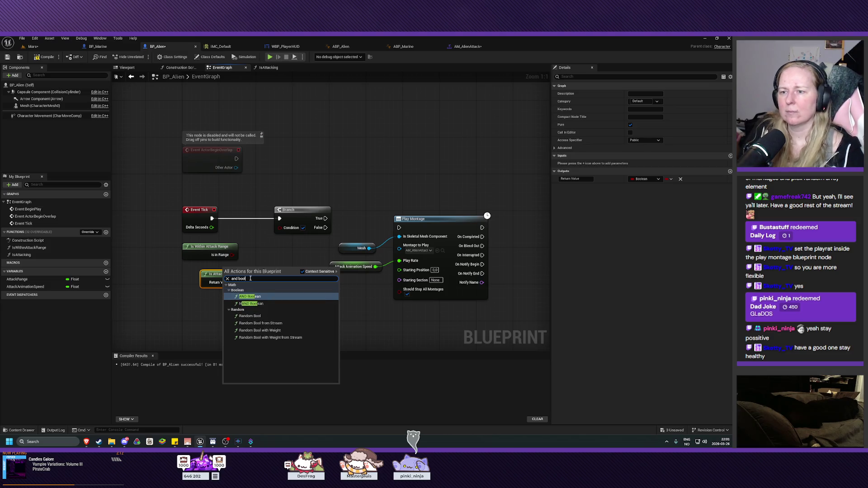
left_click(260, 298)
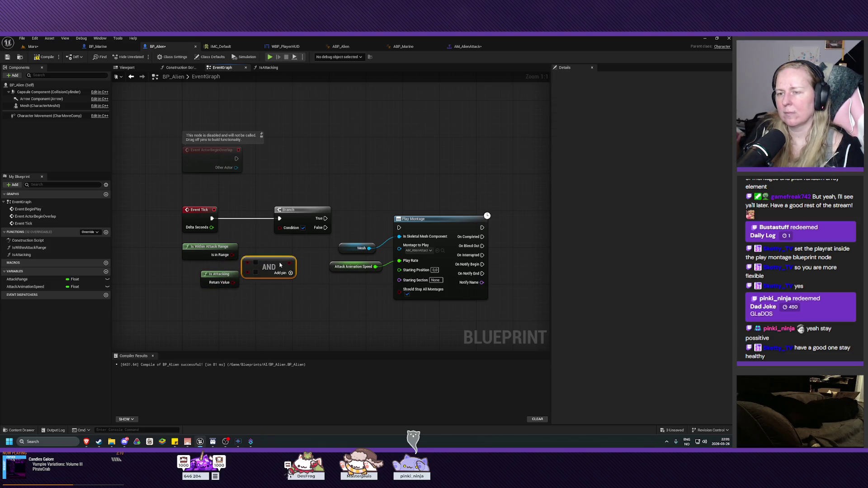
Wire Is in Range and Is Attacking into AND, feed its result to Branch Condition, and compile
mouse_move(233, 255)
left_mouse_down()
mouse_move(249, 275)
mouse_move(266, 259)
left_mouse_up()
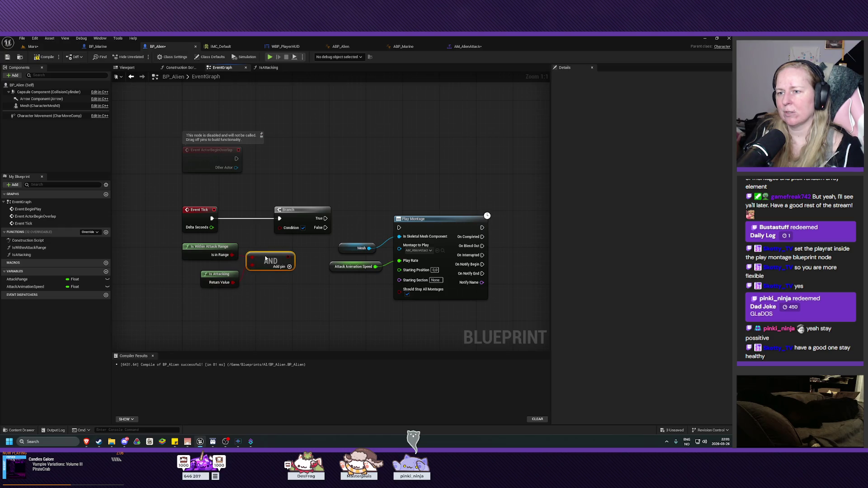
left_click_drag(290, 210, 333, 215)
mouse_move(288, 258)
left_mouse_down()
mouse_move(321, 214)
mouse_move(389, 235)
mouse_move(399, 228)
left_mouse_up()
left_click(48, 59)
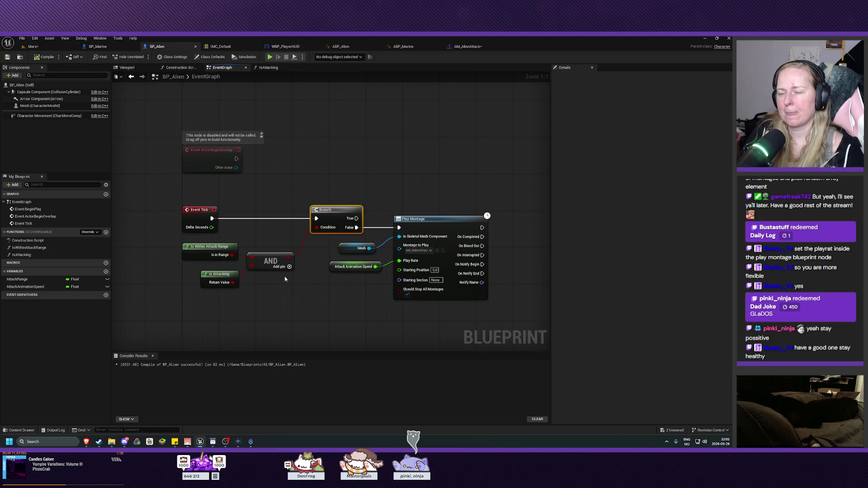
Tidy the AND and Is Attacking nodes, then remove the Is Attacking link into AND
left_click_drag(268, 255, 272, 255)
left_click_drag(222, 272, 222, 275)
left_click(297, 304)
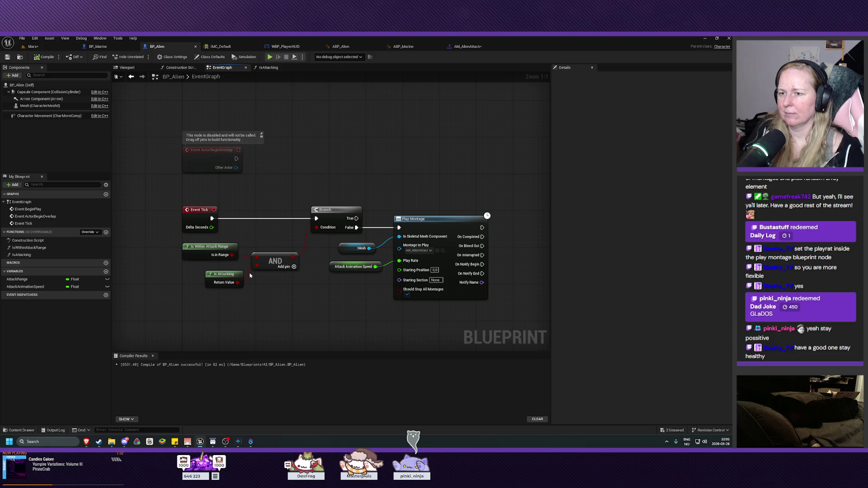
left_click(237, 282, "alt")
Add a NOT Boolean node and feed Is Attacking into it
left_click_drag(278, 262, 297, 261)
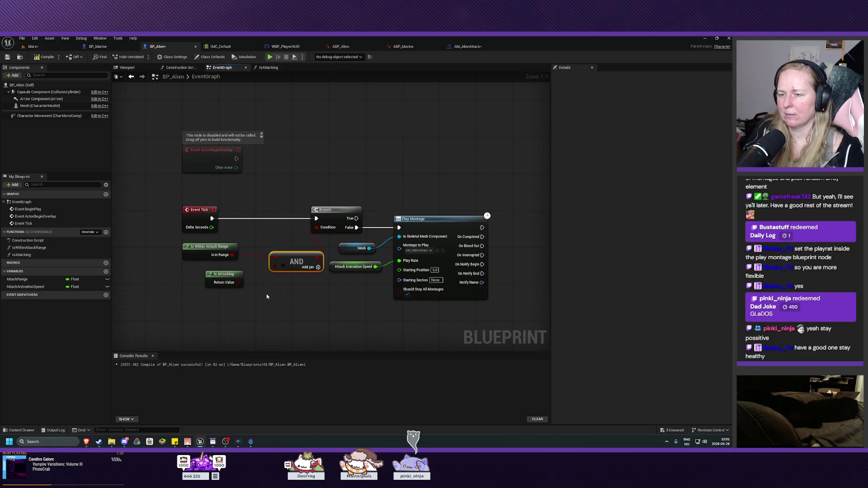
right_click(266, 293)
type("not bool")
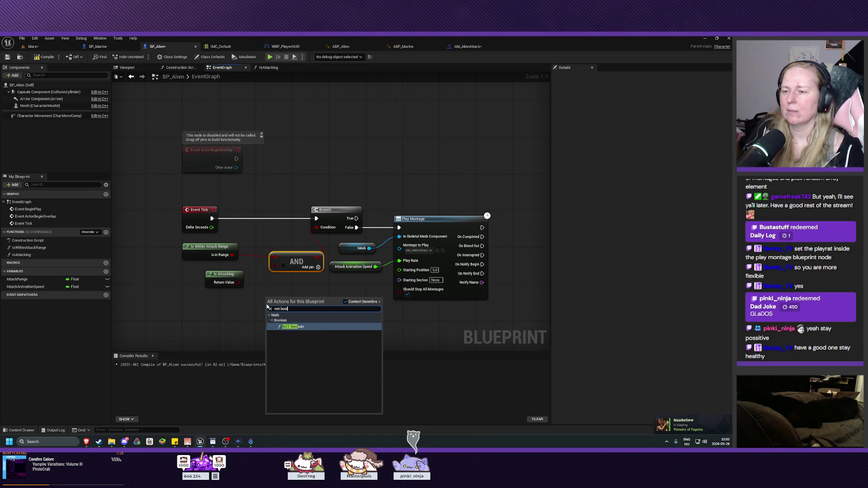
left_click(294, 326)
mouse_move(237, 283)
left_mouse_down()
mouse_move(278, 299)
mouse_move(268, 292)
mouse_move(275, 266)
left_mouse_up()
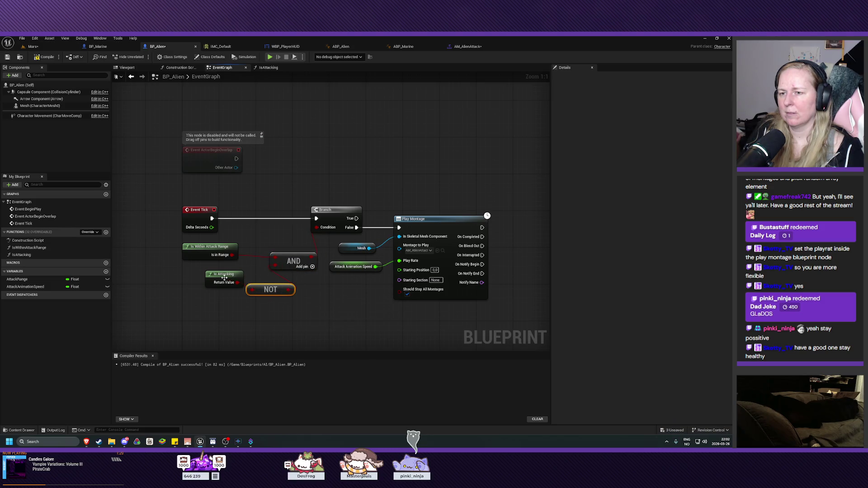
Arrange the Is Attacking, NOT and AND nodes neatly in a row
left_click_drag(224, 278, 188, 301)
left_click_drag(267, 288, 239, 270)
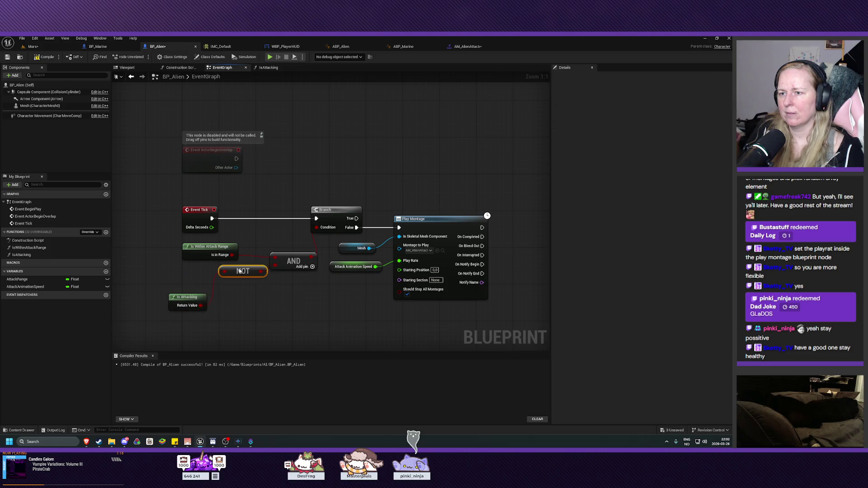
left_click_drag(187, 295, 192, 275)
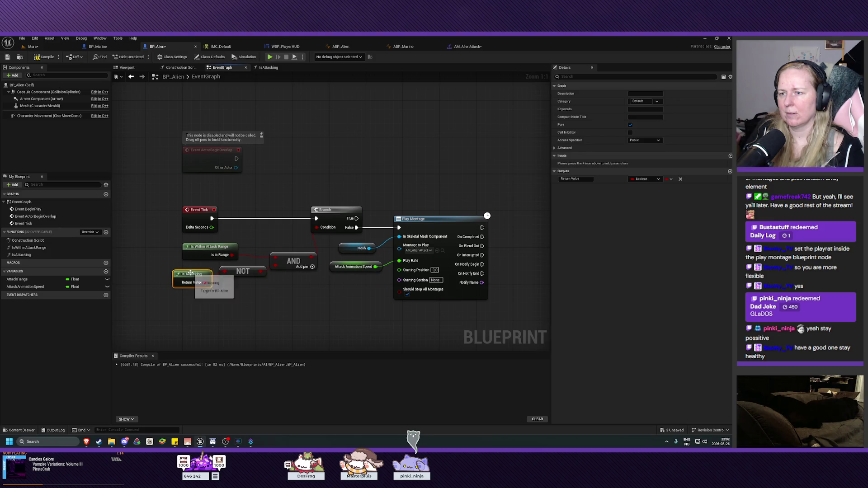
left_click_drag(294, 258, 283, 233)
left_click_drag(250, 268, 273, 271)
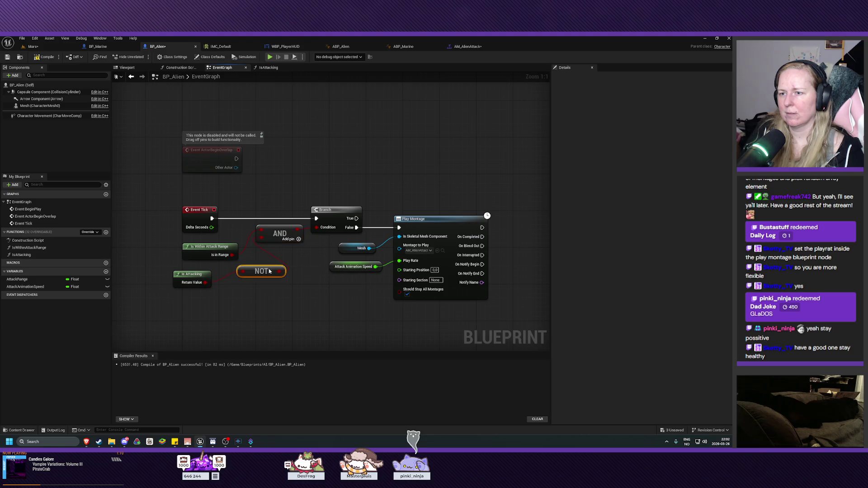
left_click_drag(192, 273, 201, 271)
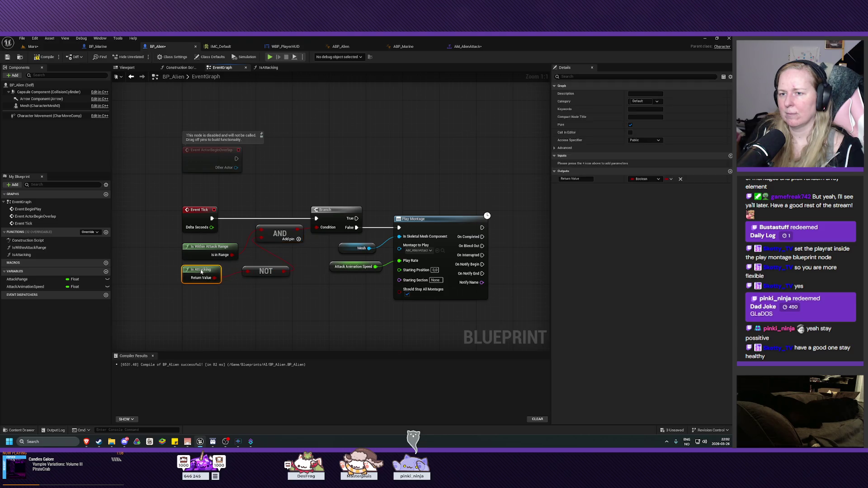
left_click_drag(271, 272, 256, 272)
Compile and save BP_Alien
left_click(44, 56)
left_click(7, 56)
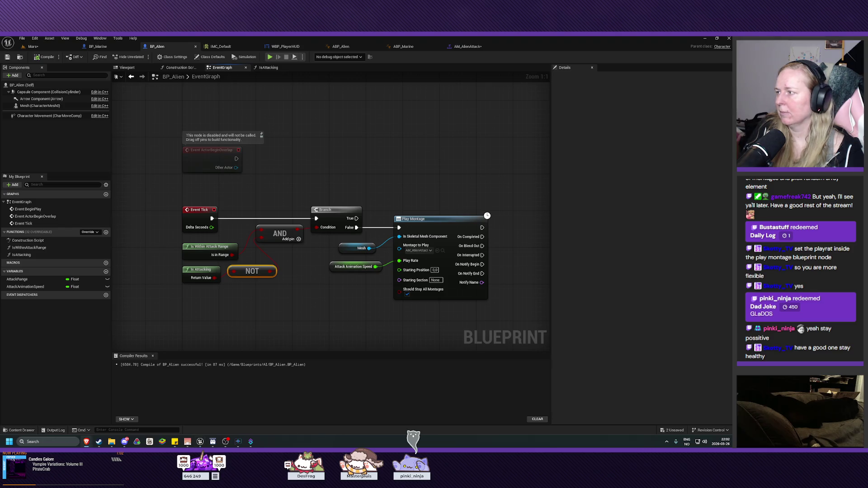
left_click_drag(288, 305, 320, 304)
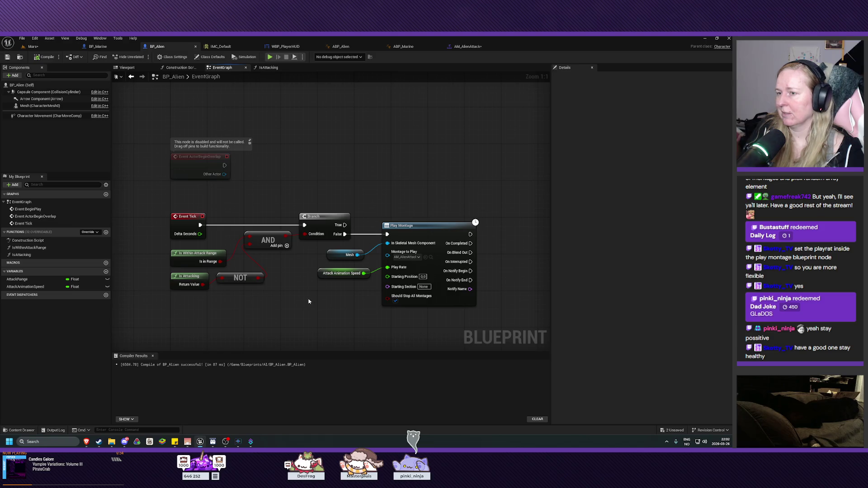
Connect the Branch True output to Play Montage, then compile and save
mouse_move(345, 225)
left_mouse_down()
mouse_move(383, 234)
mouse_move(414, 223)
left_mouse_up()
key("Escape")
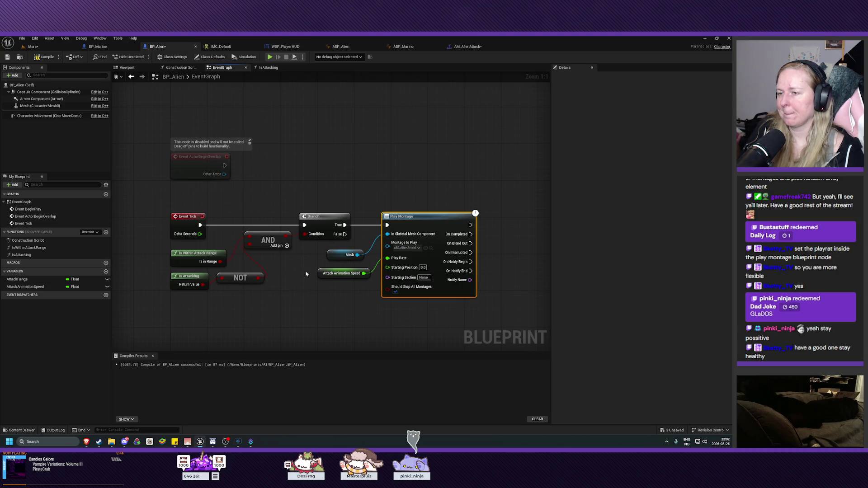
left_click(43, 57)
left_click(8, 56)
Select the Character Movement component and shift Play Montage with its inputs to the right
left_click_drag(320, 301, 310, 298)
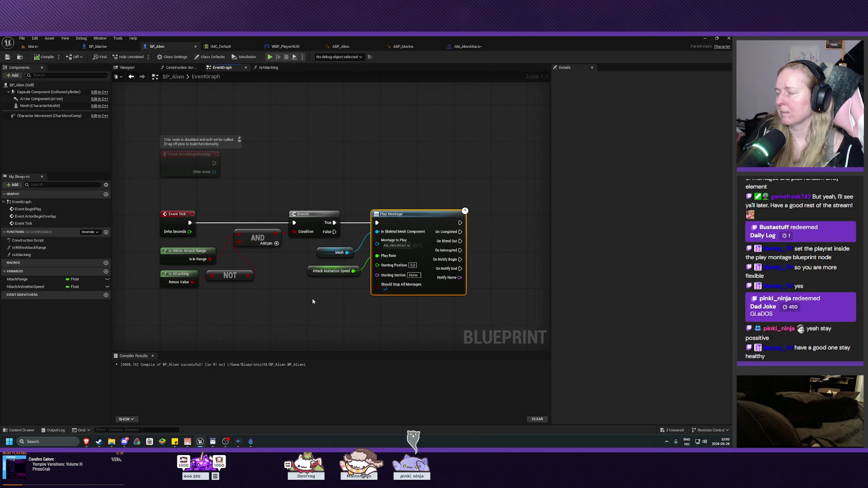
left_click(47, 116)
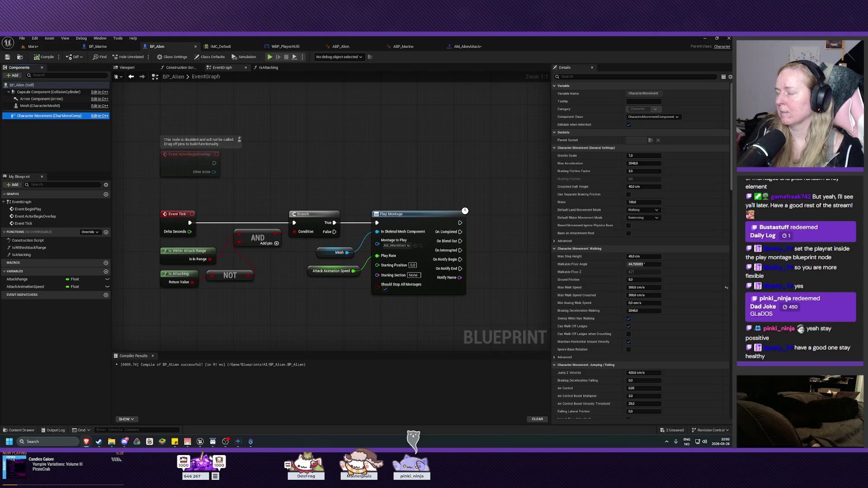
mouse_move(350, 314)
left_mouse_down()
mouse_move(468, 210)
mouse_move(445, 221)
mouse_move(497, 220)
left_mouse_up()
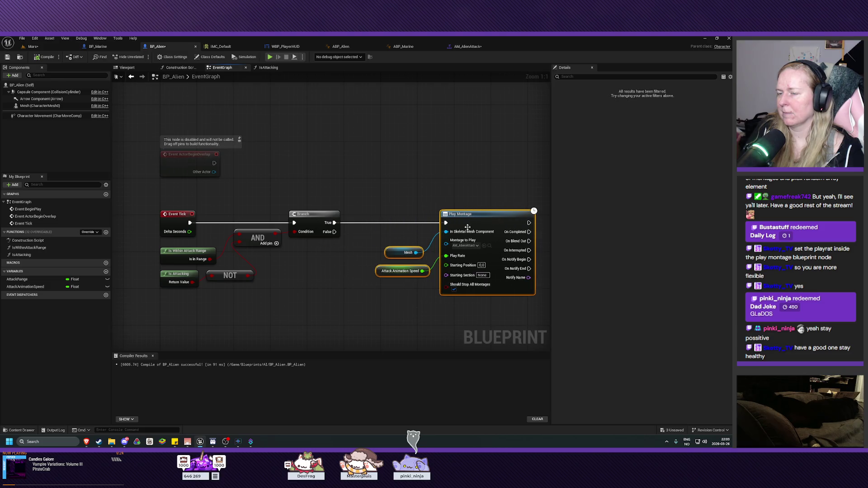
Add a Character Movement Deactivate node between Branch and Play Montage
left_click(136, 146)
mouse_move(47, 117)
left_mouse_down()
mouse_move(319, 302)
mouse_move(361, 262)
left_mouse_up()
type("deactivate")
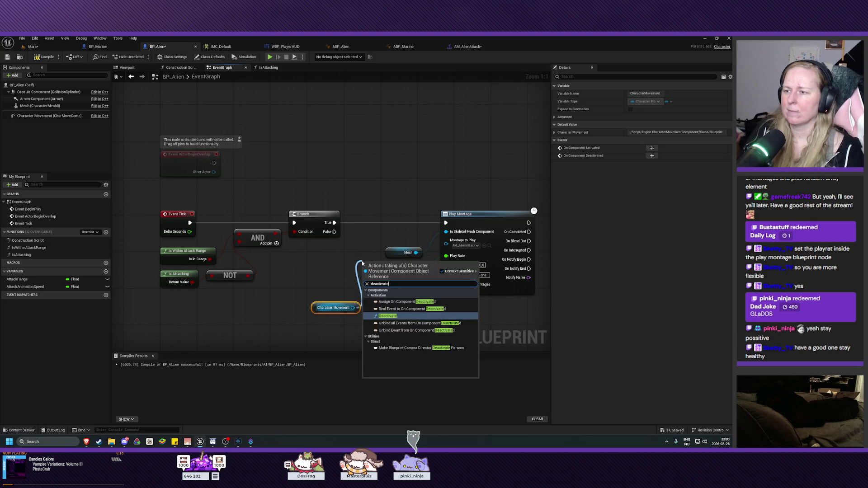
key("Return")
mouse_move(375, 271)
left_mouse_down()
mouse_move(376, 222)
mouse_move(445, 223)
left_mouse_up()
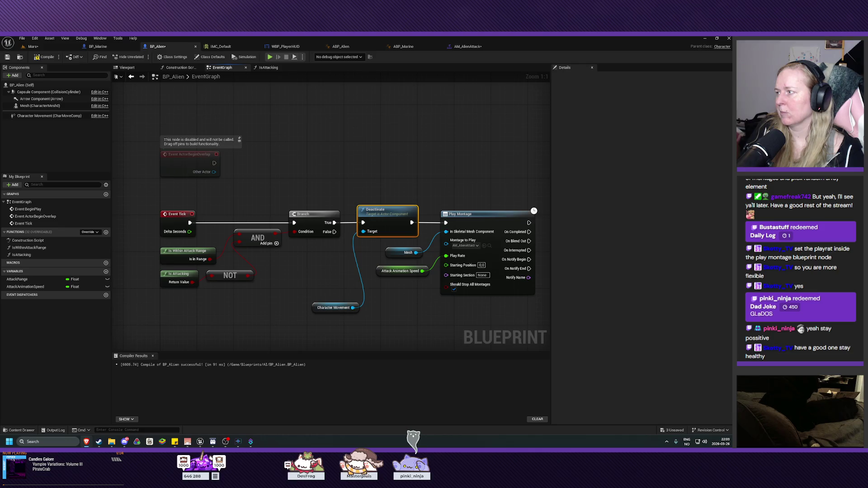
Add a Character Movement Activate node that runs when the montage completes
left_click_drag(362, 272, 179, 257)
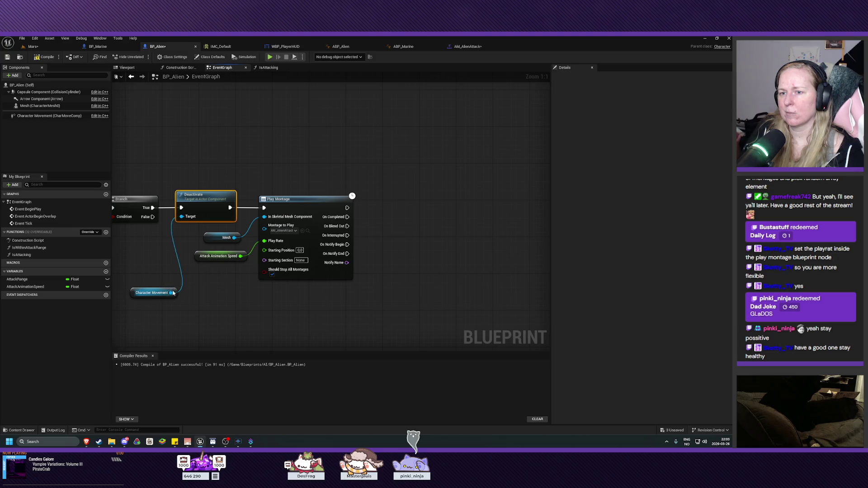
left_click_drag(172, 293, 383, 234)
type("activate")
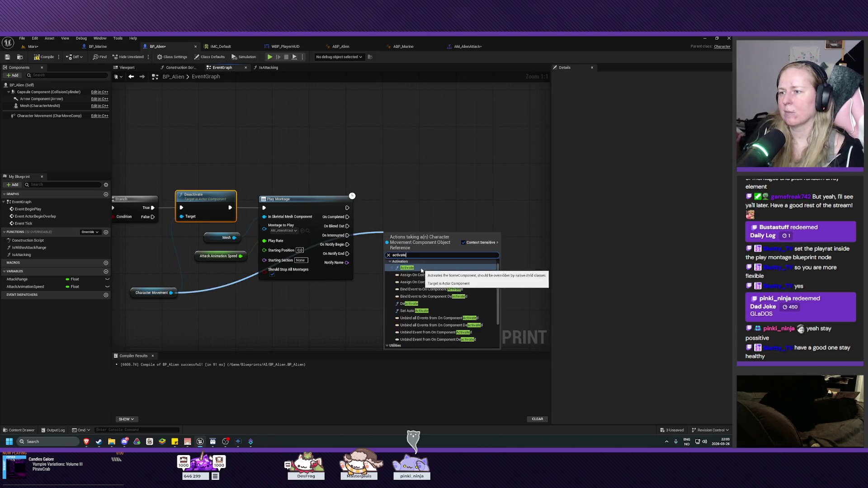
left_click(407, 267)
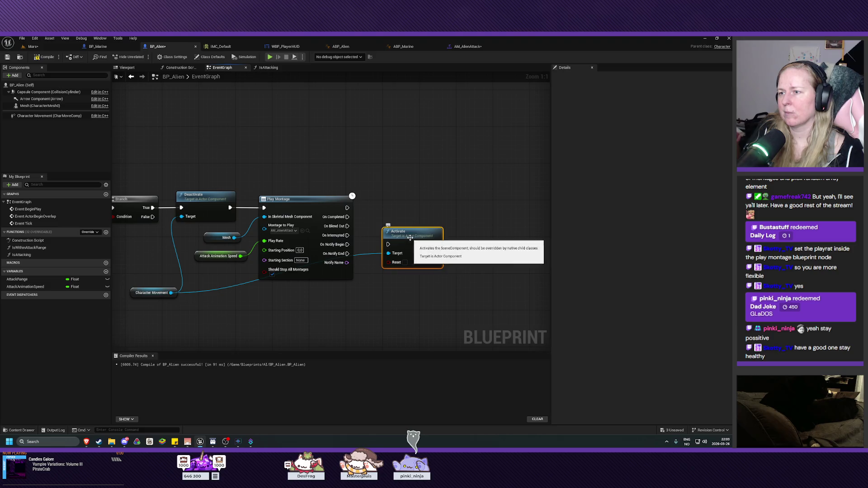
mouse_move(347, 216)
left_mouse_down()
mouse_move(394, 238)
mouse_move(383, 207)
mouse_move(397, 207)
left_mouse_up()
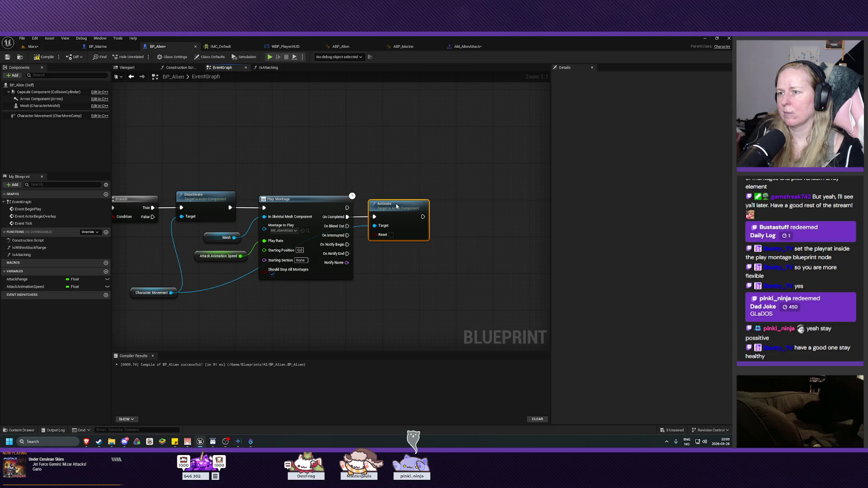
Compile and save BP_Alien
left_click(44, 57)
left_click(7, 57)
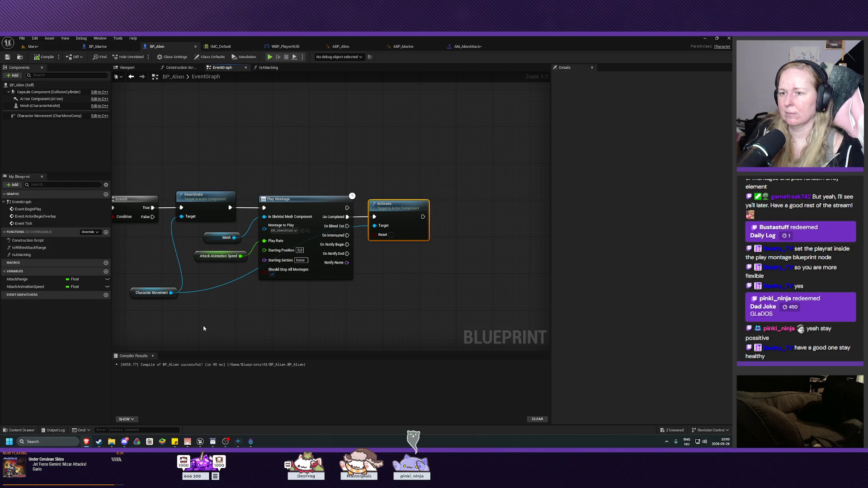
mouse_move(341, 313)
left_mouse_down()
mouse_move(438, 316)
mouse_move(356, 312)
left_mouse_up()
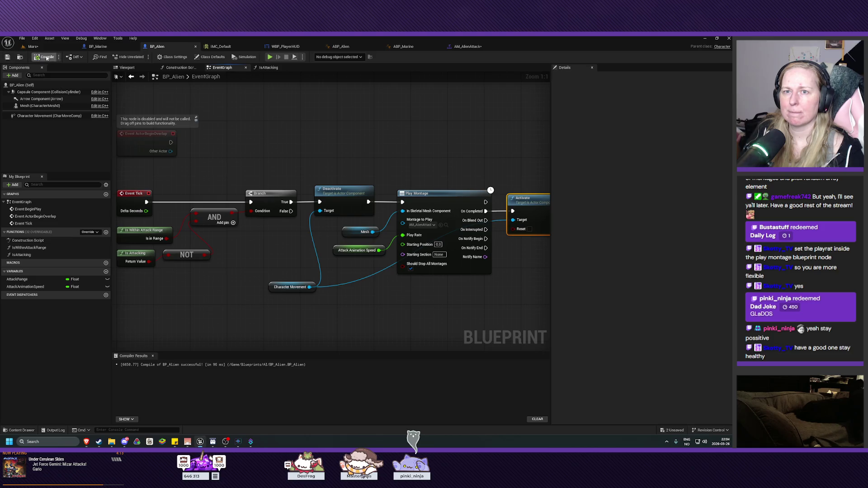
Play-test the Mars level, stop it, and return to BP_Alien's Event Graph
left_click(33, 46)
left_click(143, 57)
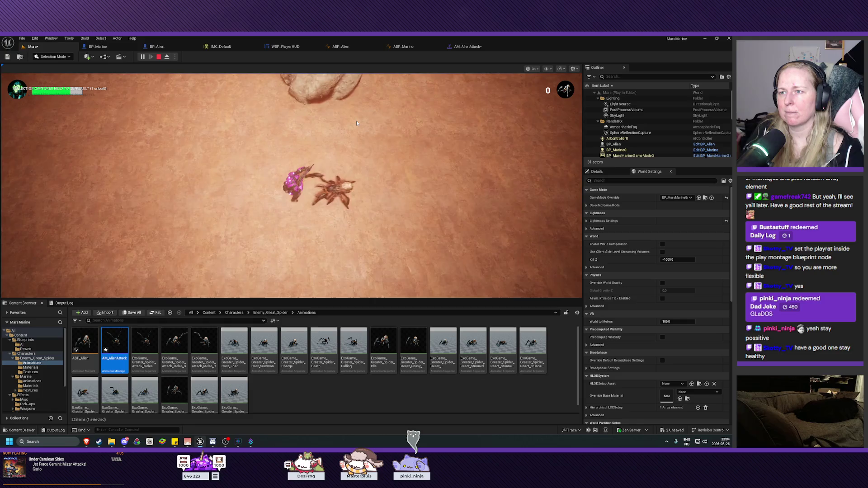
key("Escape")
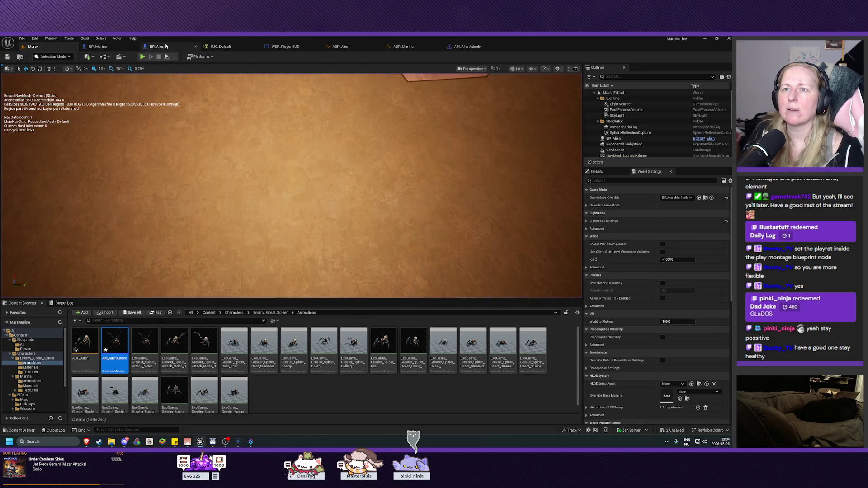
left_click(157, 46)
left_click_drag(214, 168, 248, 168)
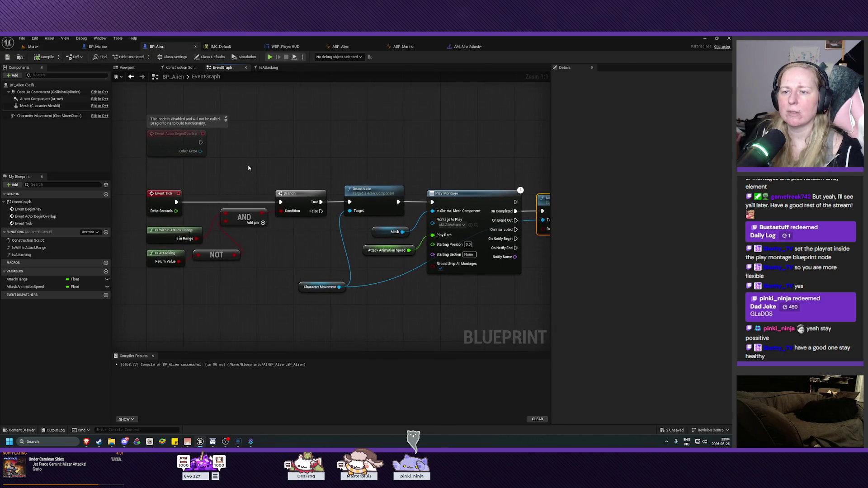
Set AttackRange's default value to 100 and save BP_Alien
left_click(19, 280)
left_click(644, 217)
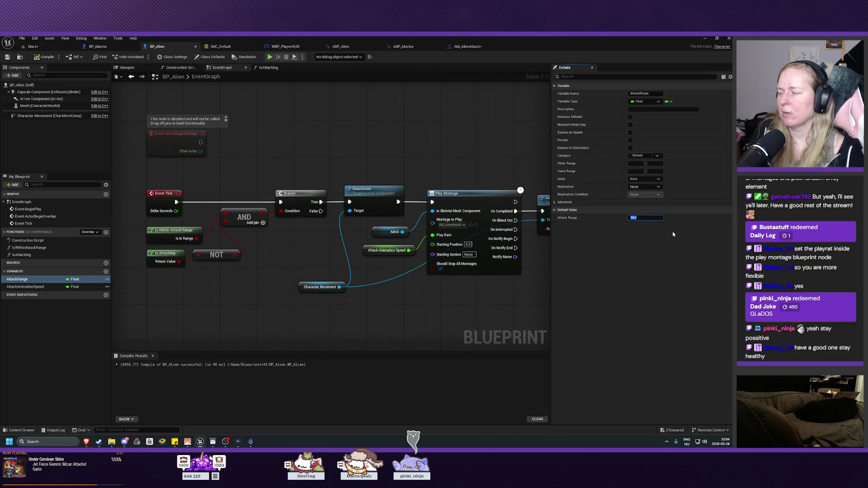
type("00")
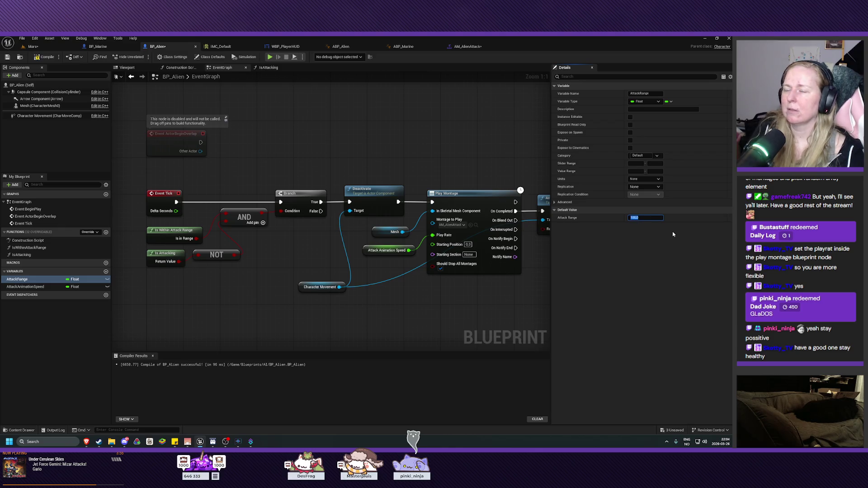
key("Return")
left_click(43, 57)
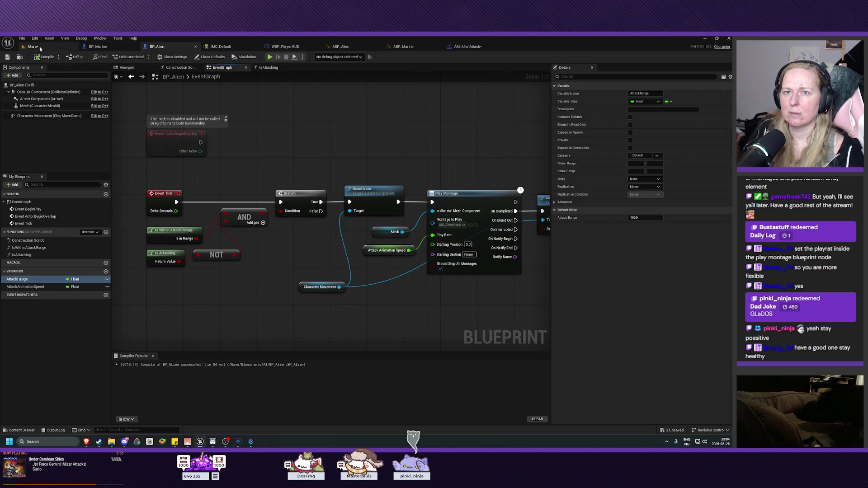
Play-test Mars with the new range, then return and edit AttackAnimationSpeed's default value
left_click(33, 46)
left_click(142, 57)
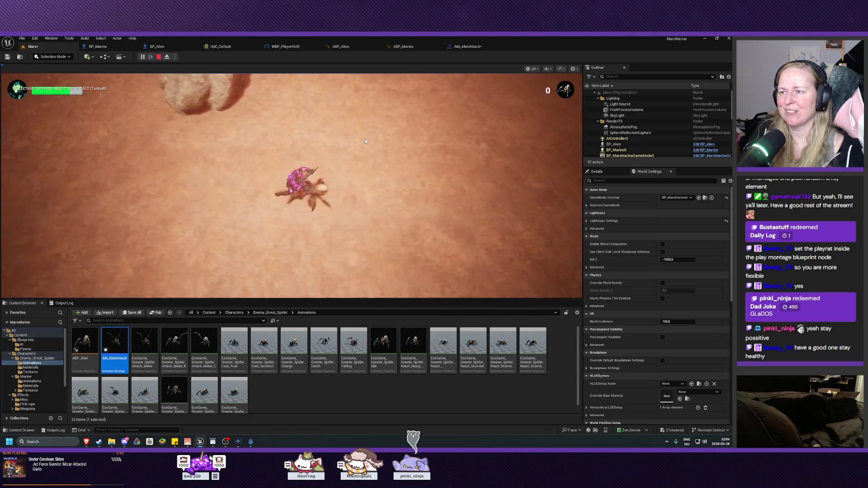
key("Escape")
left_click(157, 46)
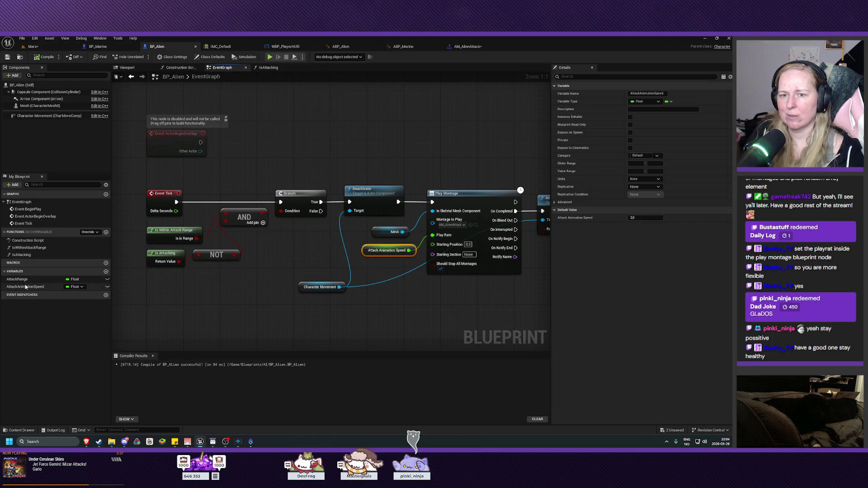
left_click(25, 286)
left_click(645, 217)
Set AttackAnimationSpeed to 3.0, compile and save, then play the Mars level
type("3")
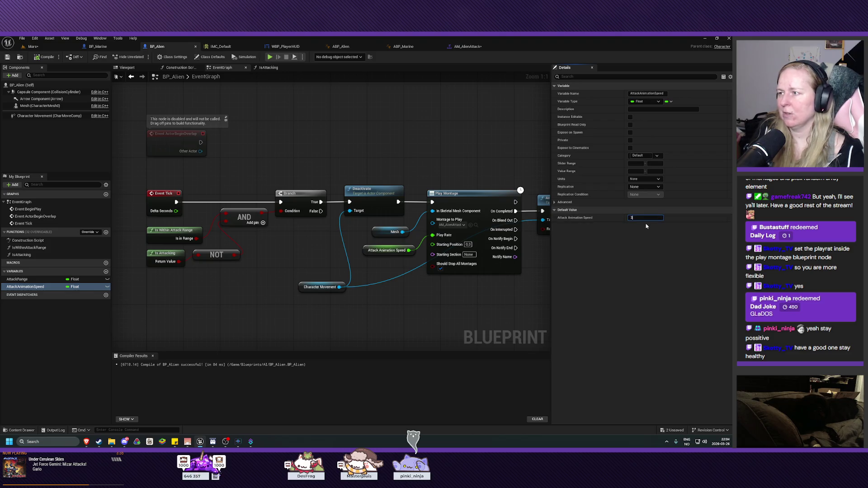
left_click(45, 57)
left_click(7, 57)
left_click(32, 46)
key("alt+p")
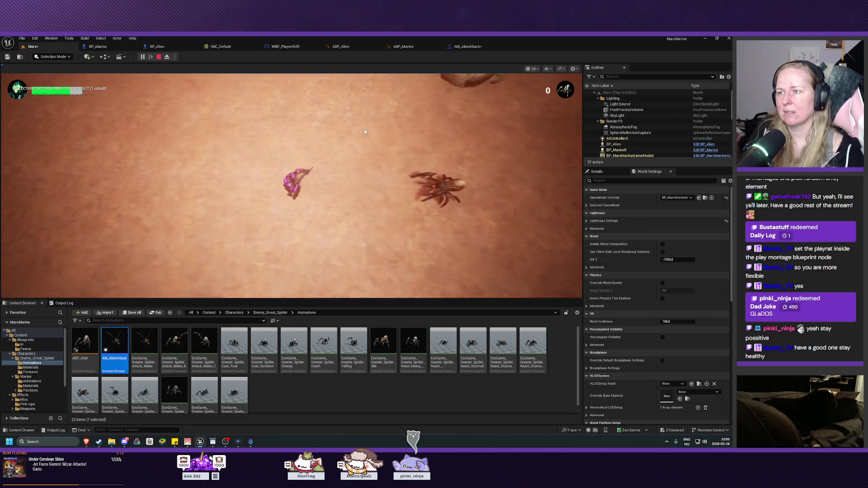
Stop the play session, zoom the viewport out, and return to BP_Alien
key("Escape")
scroll(292, 185, "down", 10)
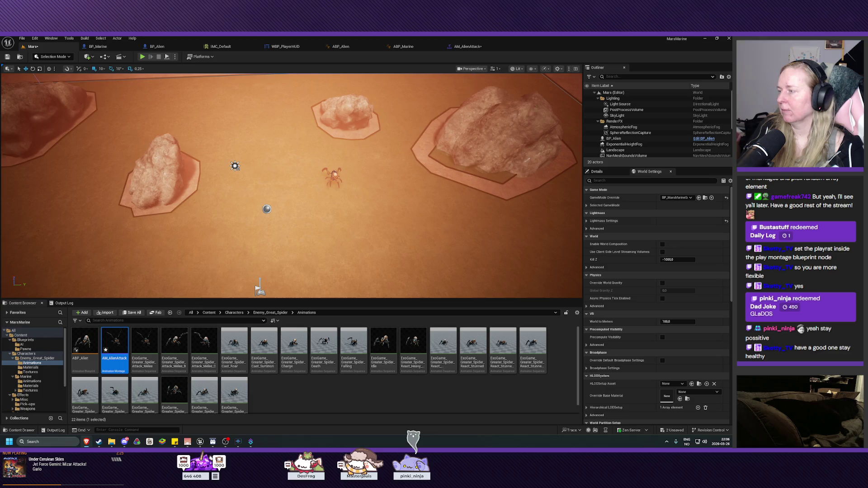
left_click(157, 46)
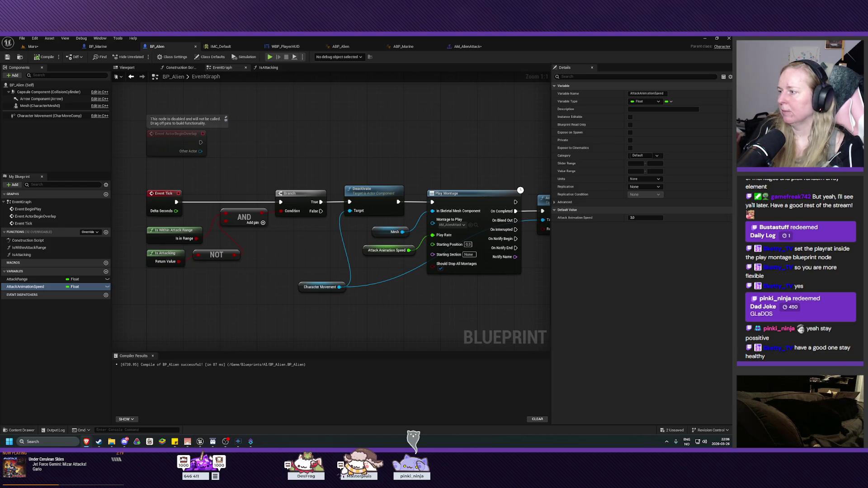
Create a new DamagePlayer function, then compile and save
left_click(106, 232)
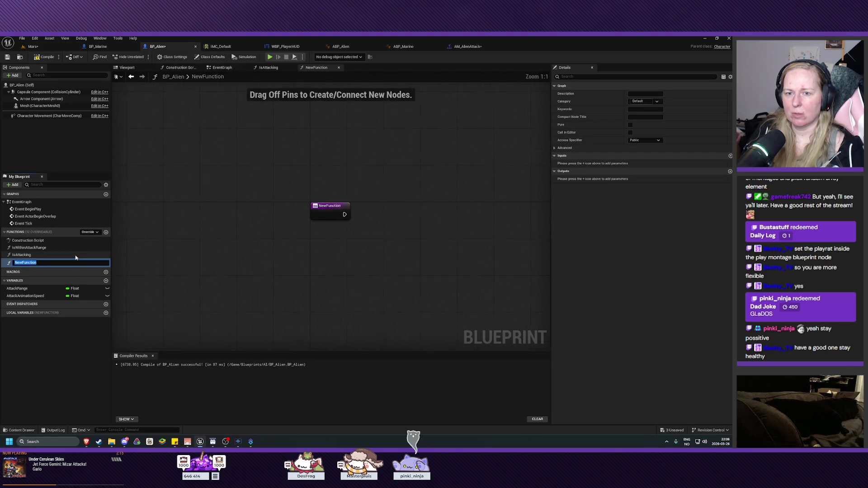
type("DamagePlayer")
key("Return")
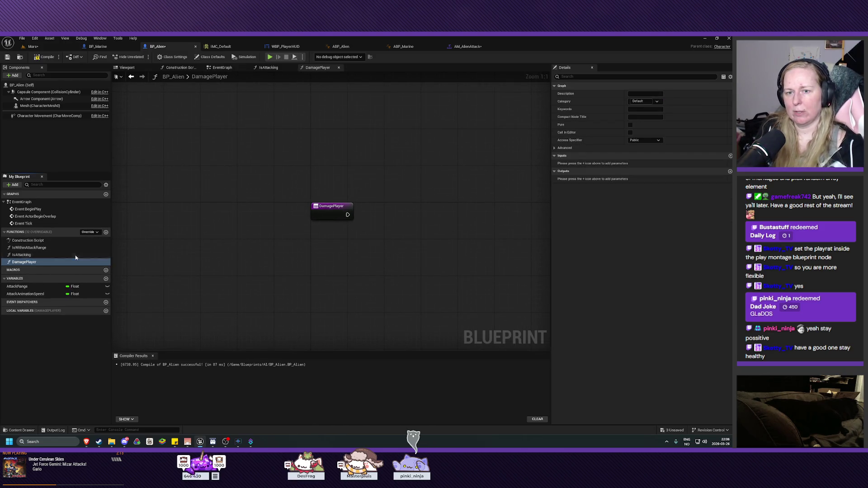
key("F7")
key("ctrl+s")
Add an Apply Damage node driven by DamagePlayer's execution
left_click_drag(415, 246, 348, 238)
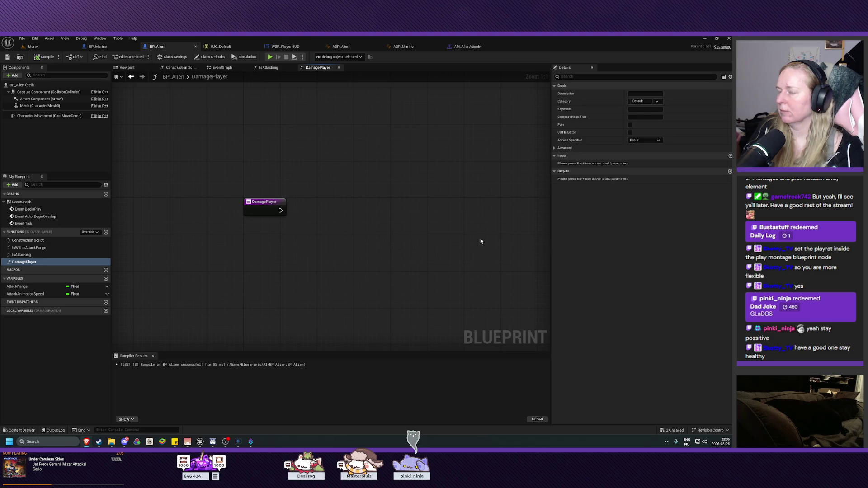
left_click_drag(364, 252, 350, 243)
right_click(352, 243)
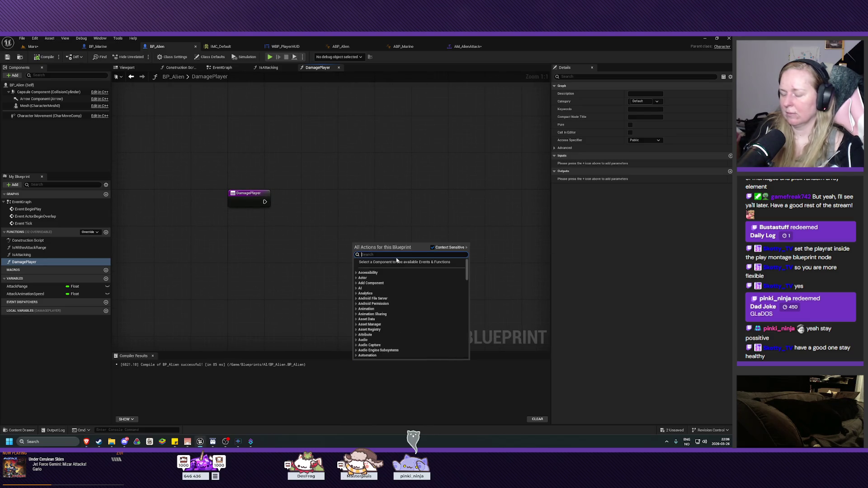
type("apply da")
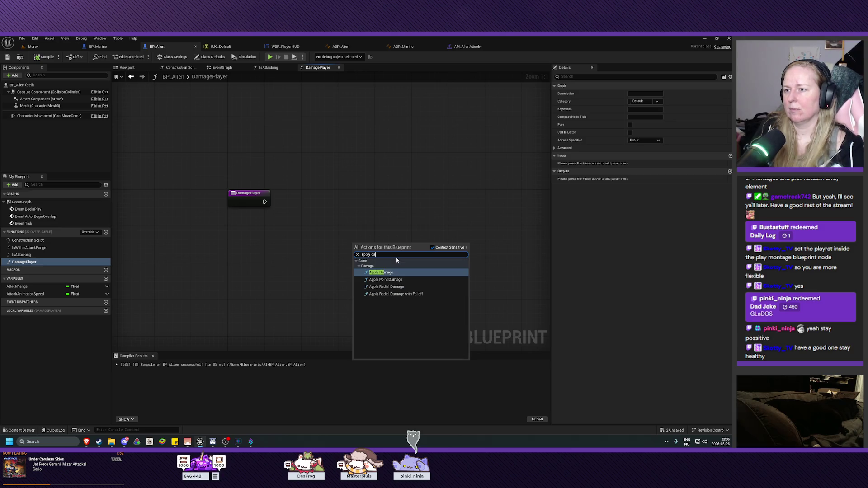
left_click(381, 272)
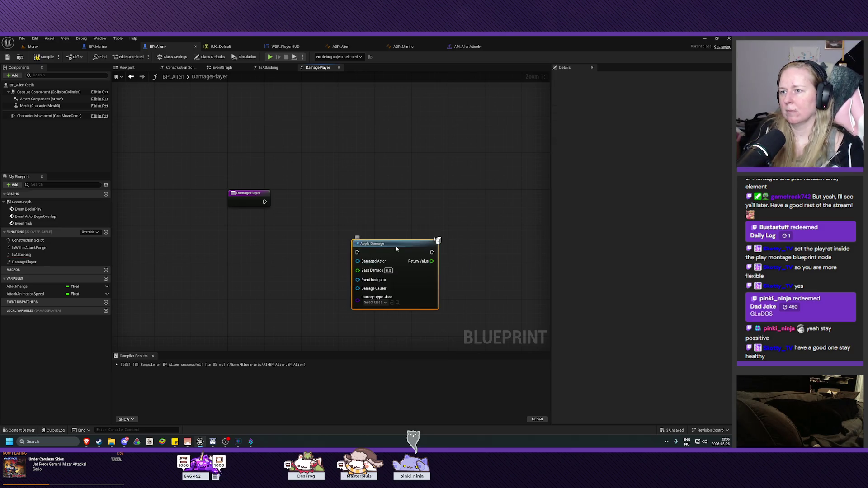
left_click_drag(399, 250, 343, 201)
left_click_drag(265, 201, 319, 198)
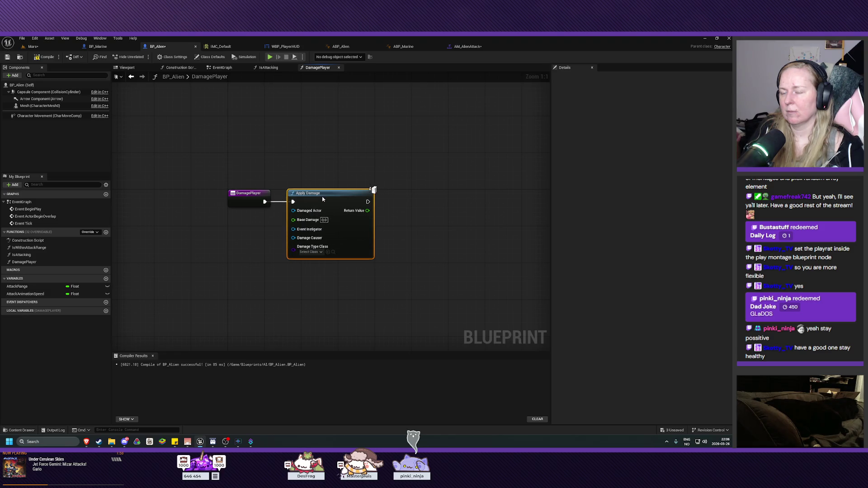
Add Get Player Character beside Apply Damage and promote Base Damage to a variable
right_click(212, 242)
type("get player chara")
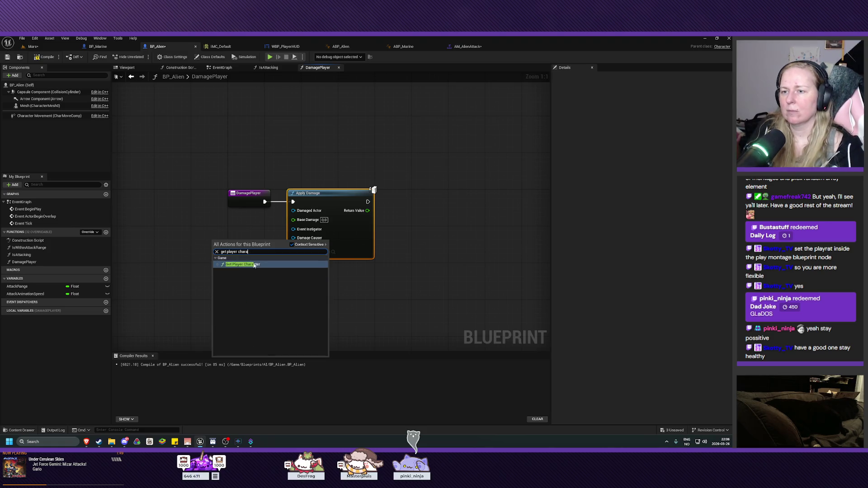
key("Return")
left_click_drag(329, 197, 356, 197)
mouse_move(266, 238)
left_mouse_down()
mouse_move(284, 220)
mouse_move(317, 236)
mouse_move(321, 211)
left_mouse_up()
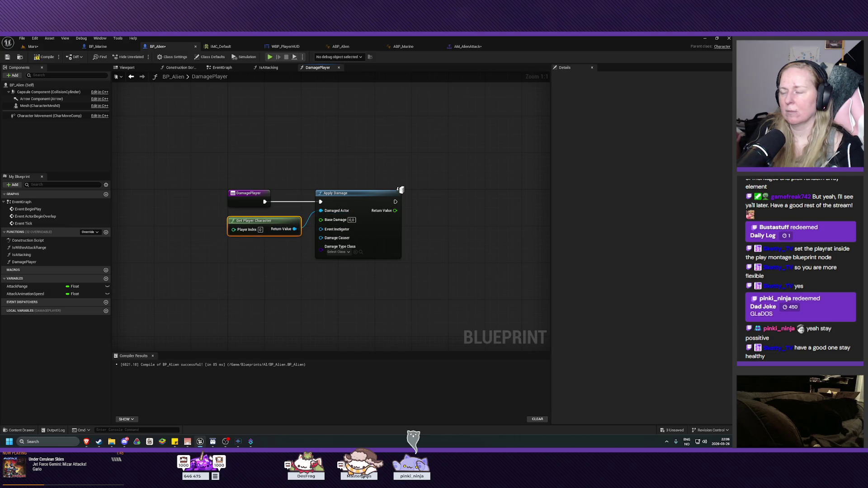
right_click(334, 222)
left_click(356, 240)
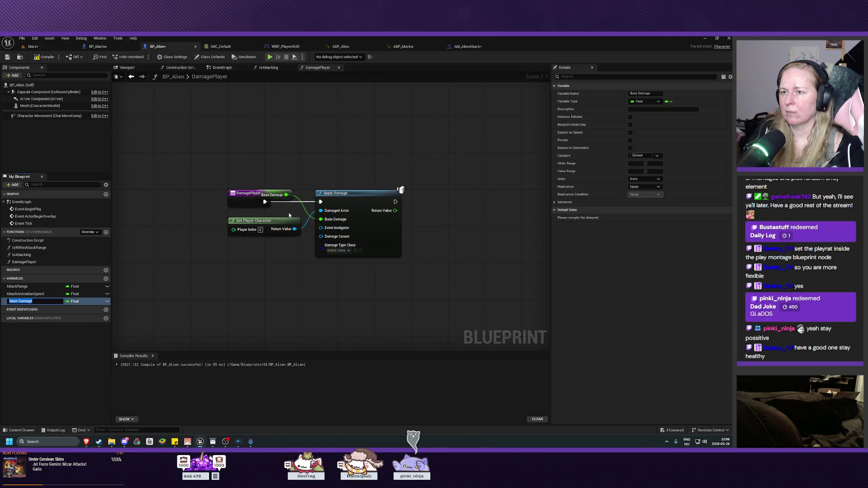
Move the Base Damage getter below Get Player Character and compile
mouse_move(291, 198)
left_mouse_down()
mouse_move(294, 253)
mouse_move(301, 253)
left_mouse_up()
left_click(291, 270)
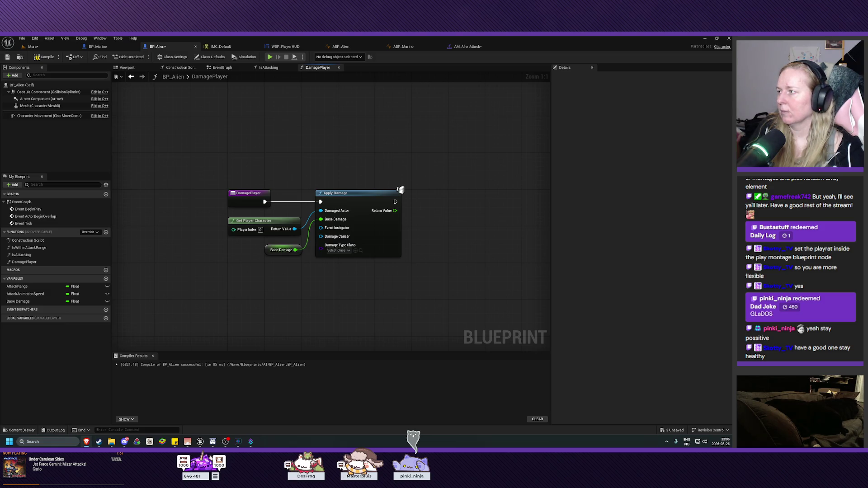
left_click(44, 57)
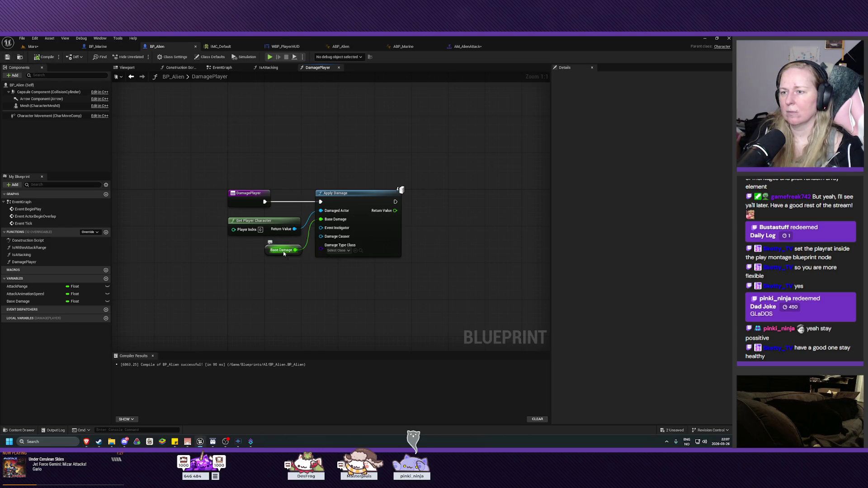
Set Base Damage's default to 15, compile and save, then open the AM_AlienAttack montage
left_click(18, 301)
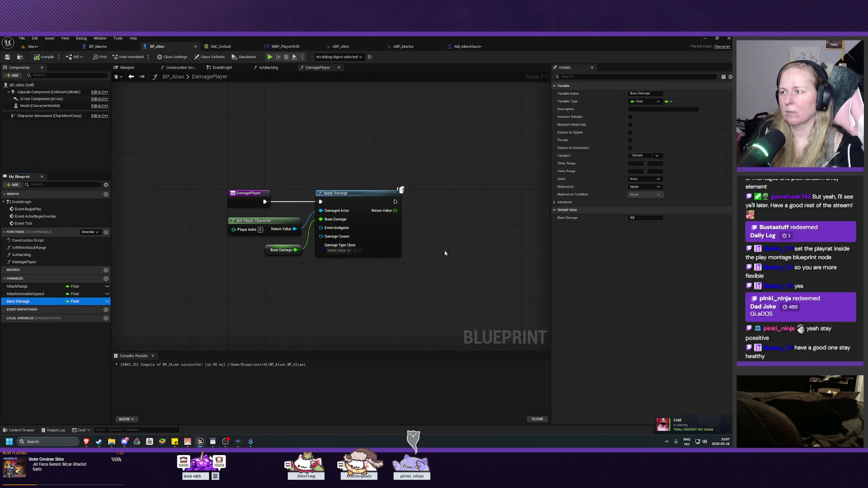
left_click(643, 218)
type("15")
key("Return")
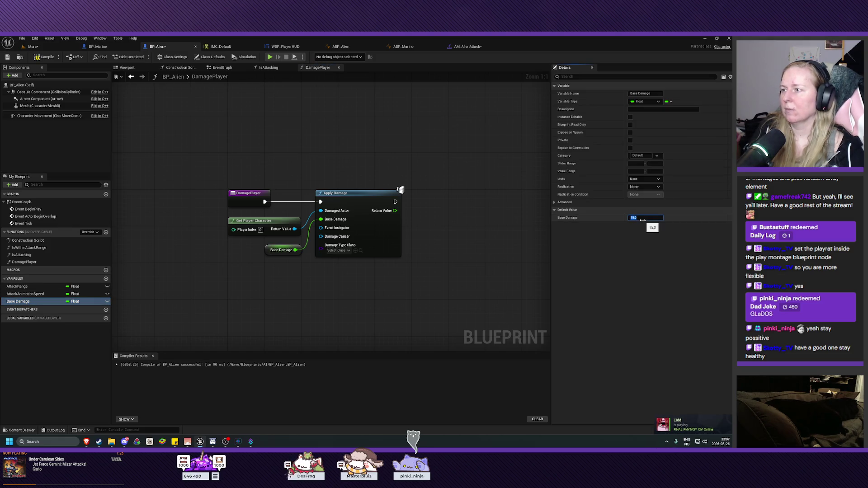
left_click(44, 57)
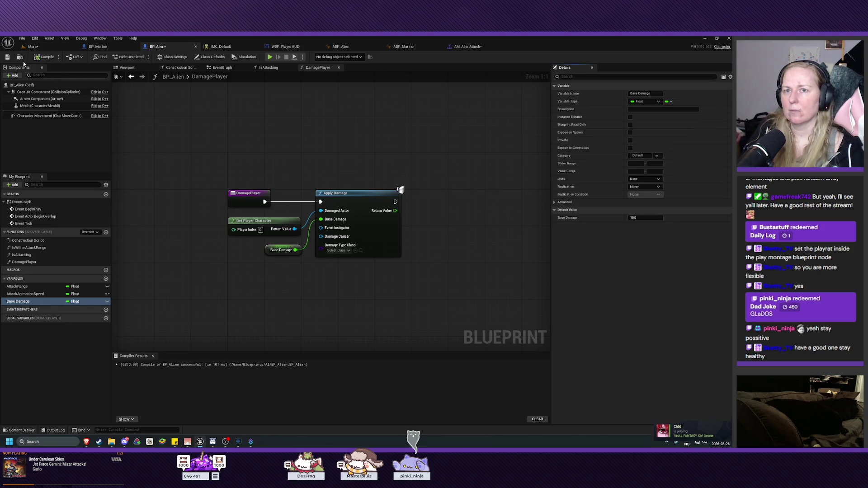
left_click(7, 58)
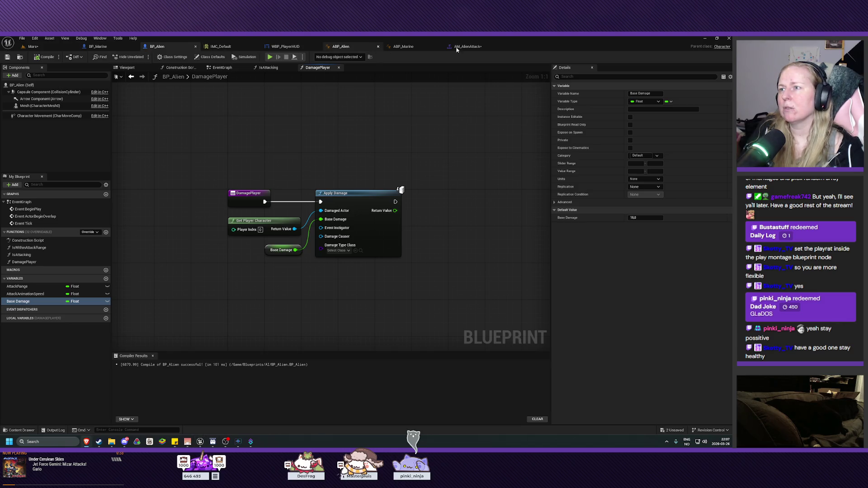
left_click(468, 46)
Save AM_AlienAttack, pause the montage preview and reset its playhead to the start
key("ctrl+s")
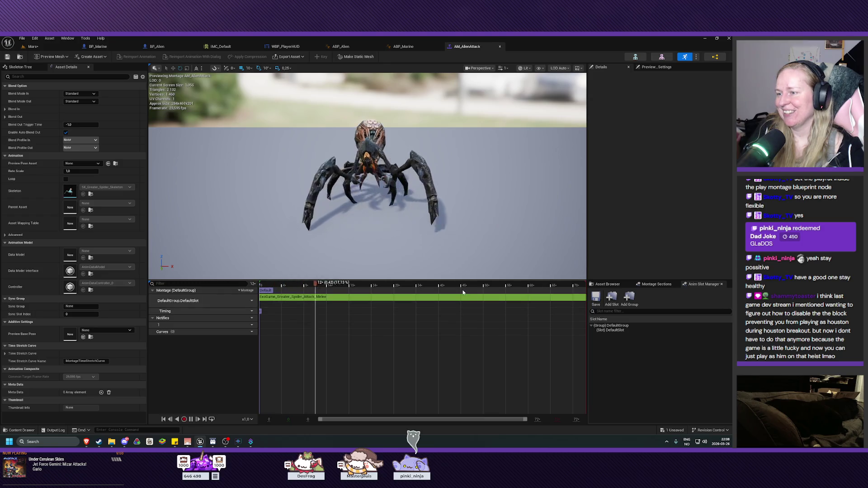
key("space")
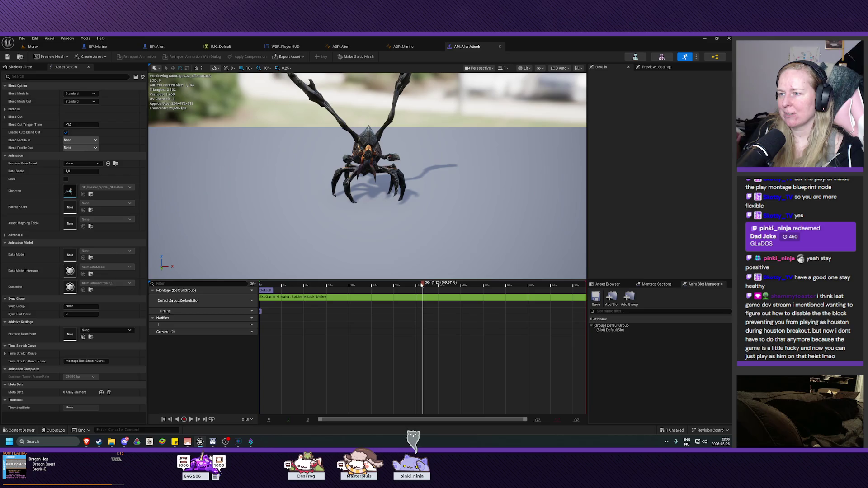
left_click(434, 298)
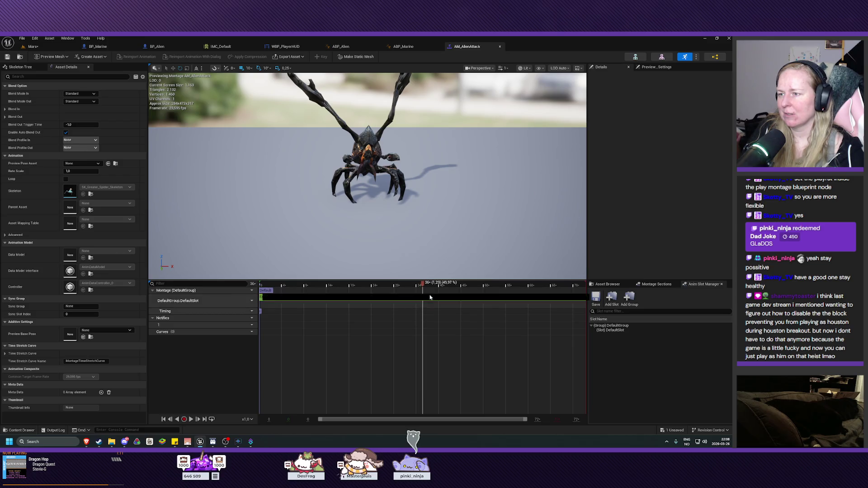
left_click(434, 298)
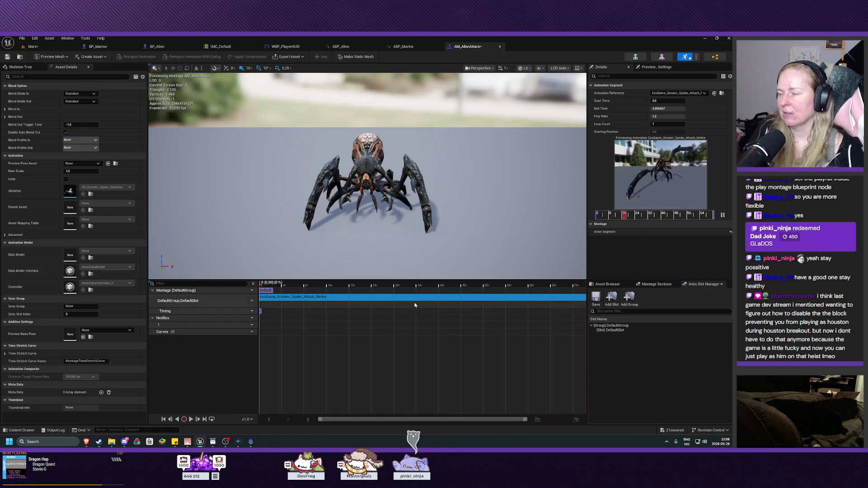
left_click(419, 338)
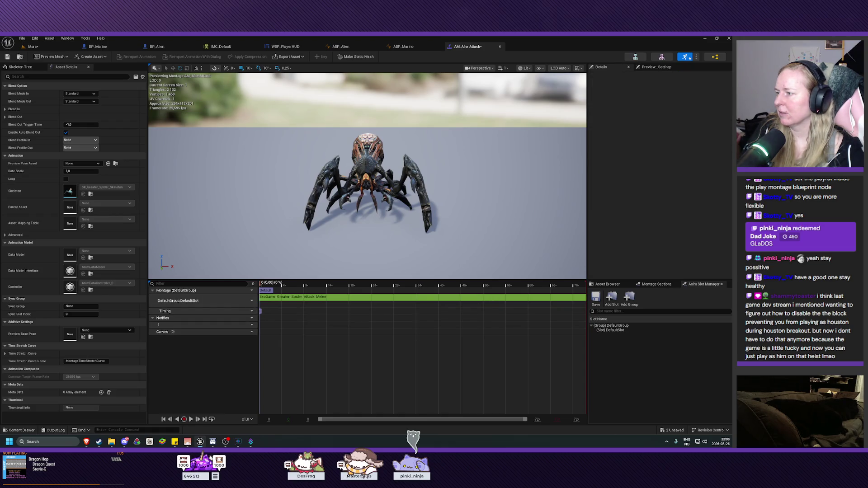
key("alt+Tab")
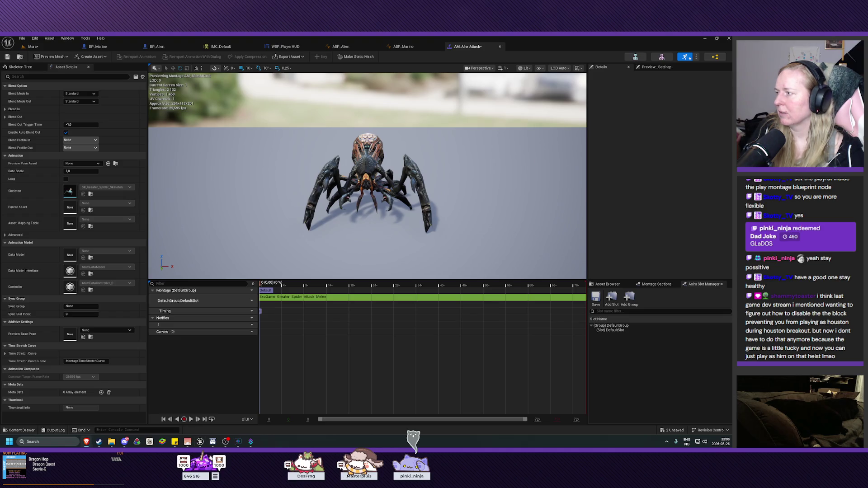
Replay the attack preview, pause it and scrub the playhead to the strike frame
left_click(245, 378)
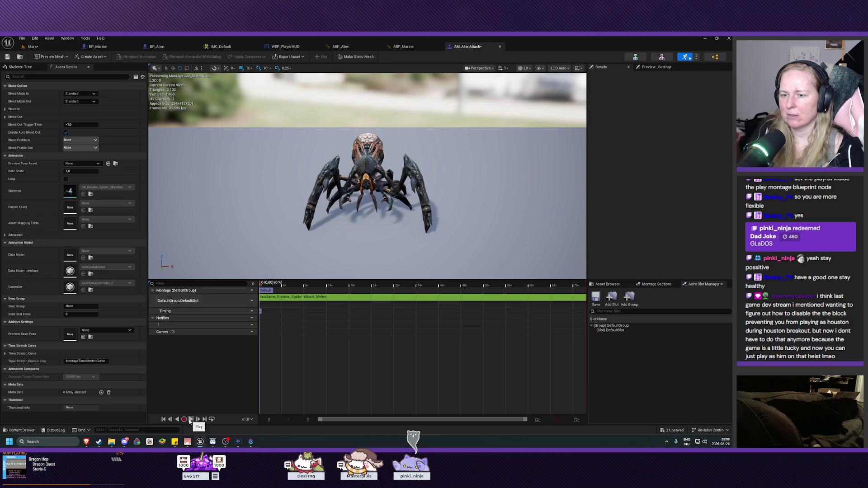
left_click(191, 419)
left_click(316, 285)
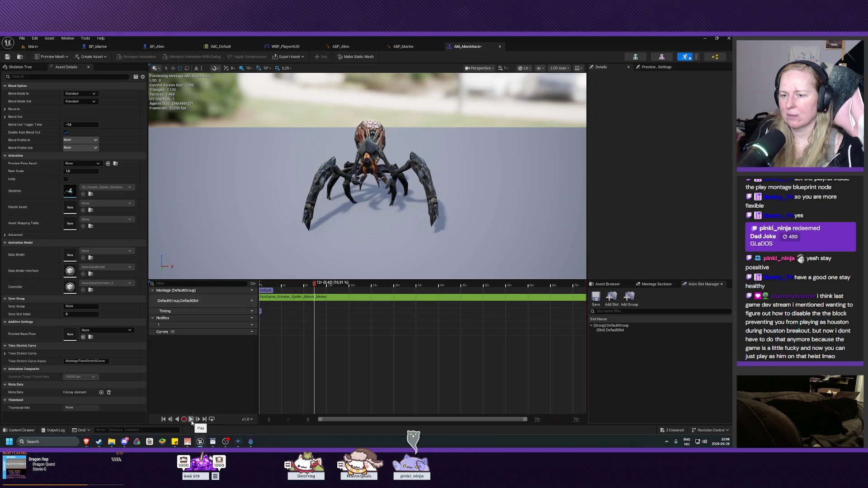
mouse_move(315, 285)
left_mouse_down()
mouse_move(457, 284)
mouse_move(405, 285)
mouse_move(450, 284)
left_mouse_up()
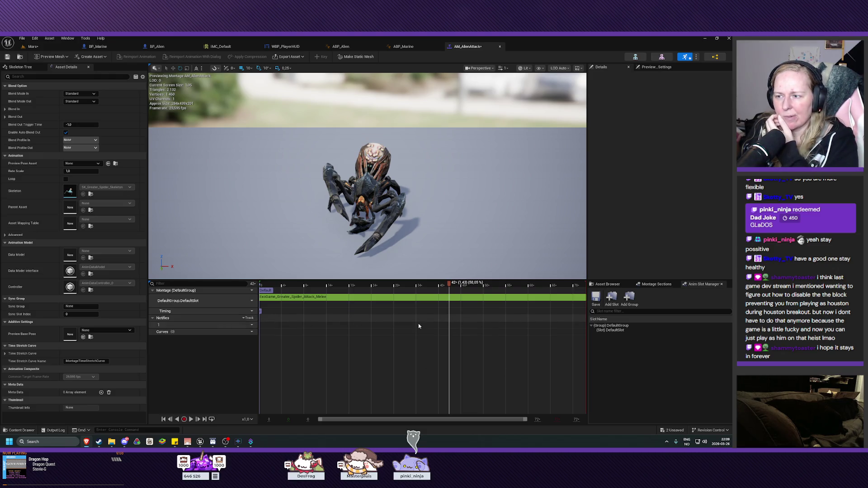
right_click(450, 327)
Add a new notify named Attack at the strike frame, then move over to ABP_Alien
mouse_move(465, 338)
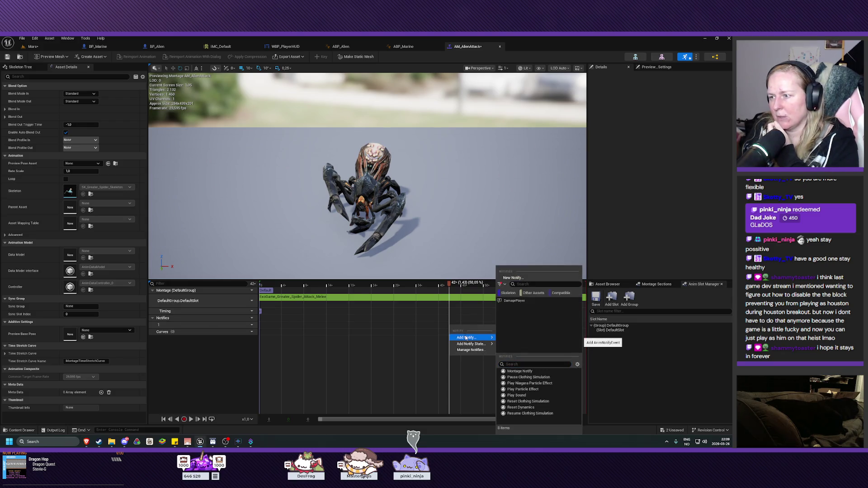
left_click(517, 278)
type("atck")
key("Return")
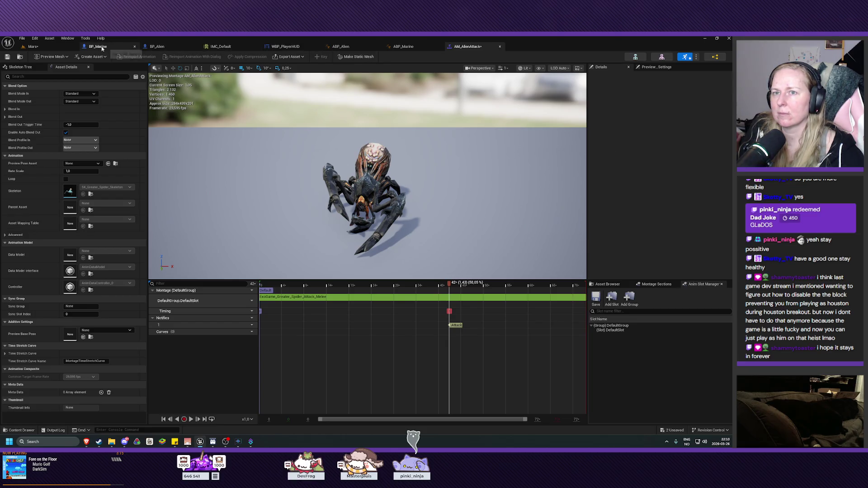
left_click(178, 49)
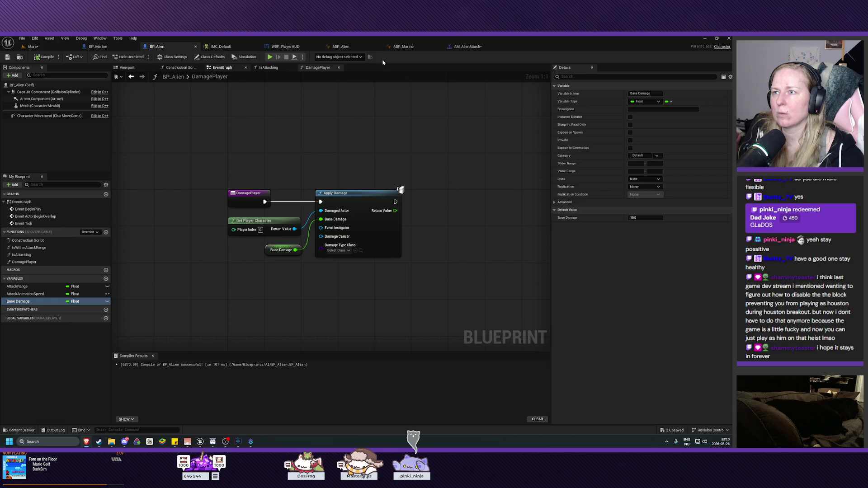
left_click(342, 47)
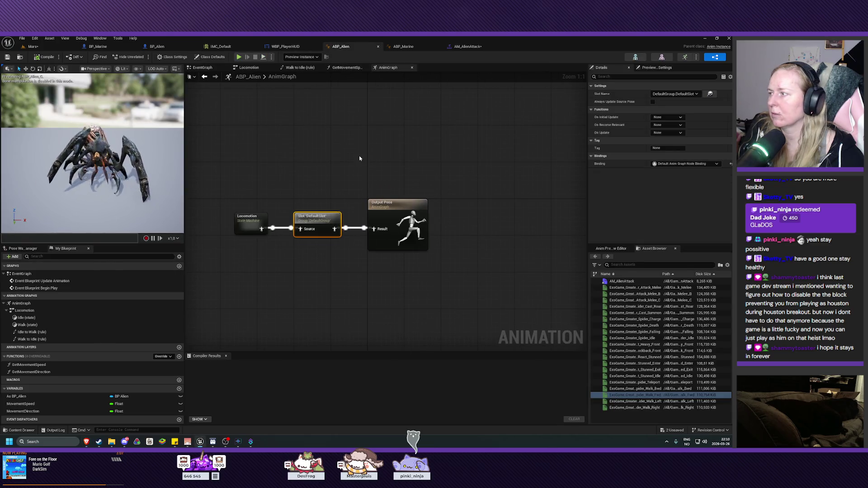
In ABP_Alien's EventGraph, add an Event AnimNotify_Attack node below the update logic
left_click_drag(383, 155, 418, 156)
left_click(202, 67)
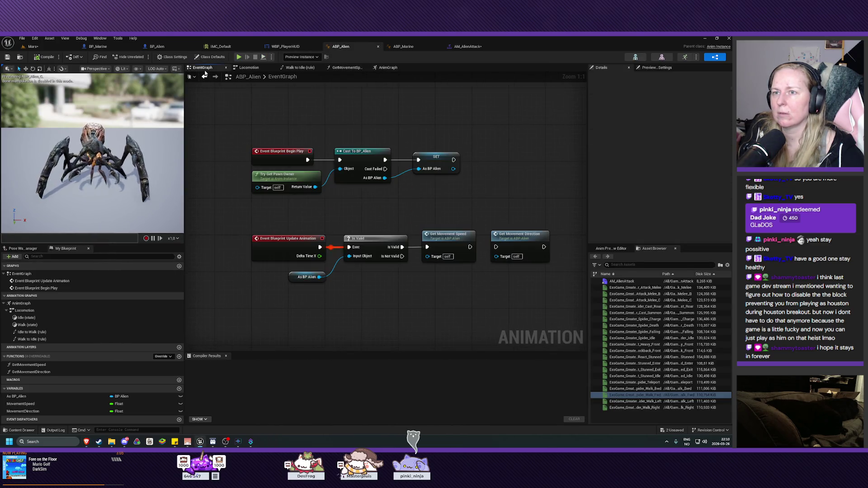
left_click_drag(463, 218, 446, 229)
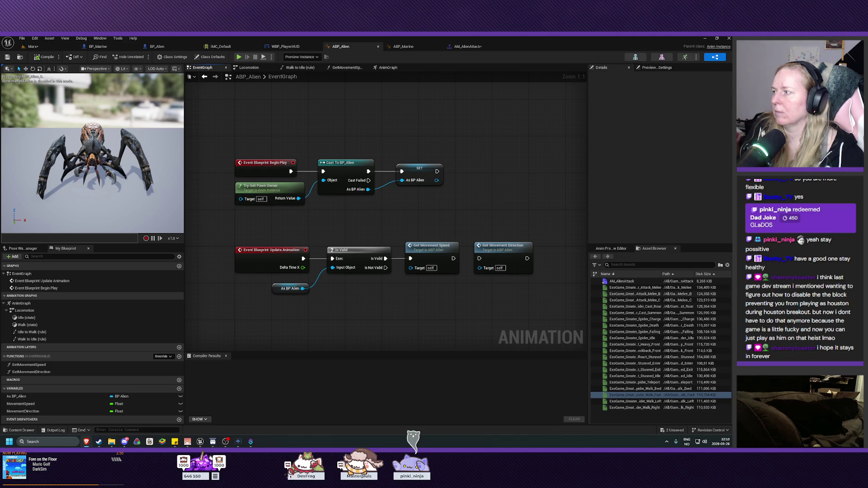
left_click_drag(395, 326, 414, 242)
right_click(337, 260)
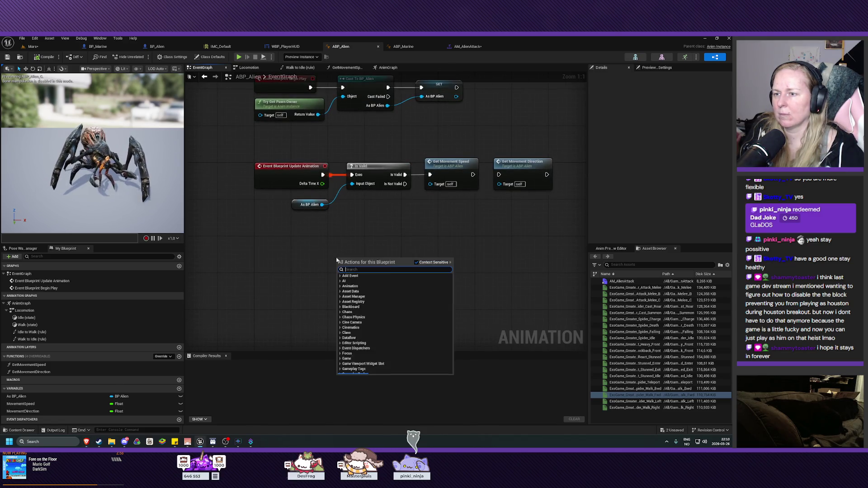
type("attack")
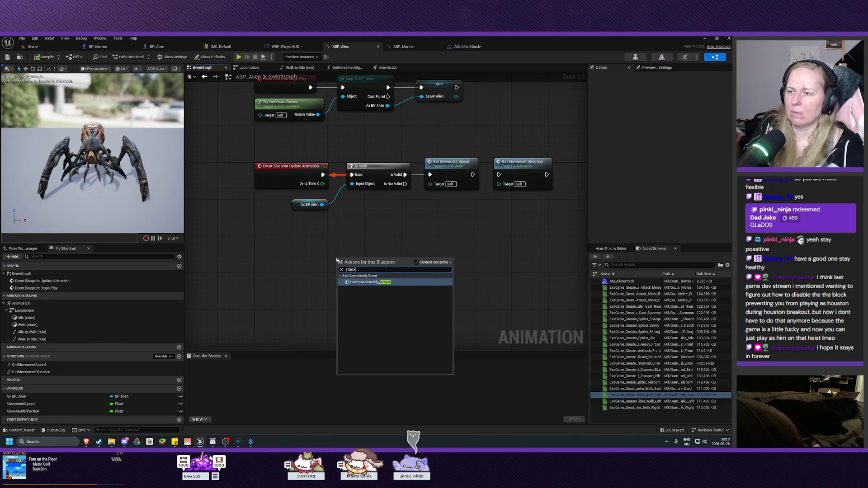
left_click(372, 285)
left_click_drag(356, 263, 277, 245)
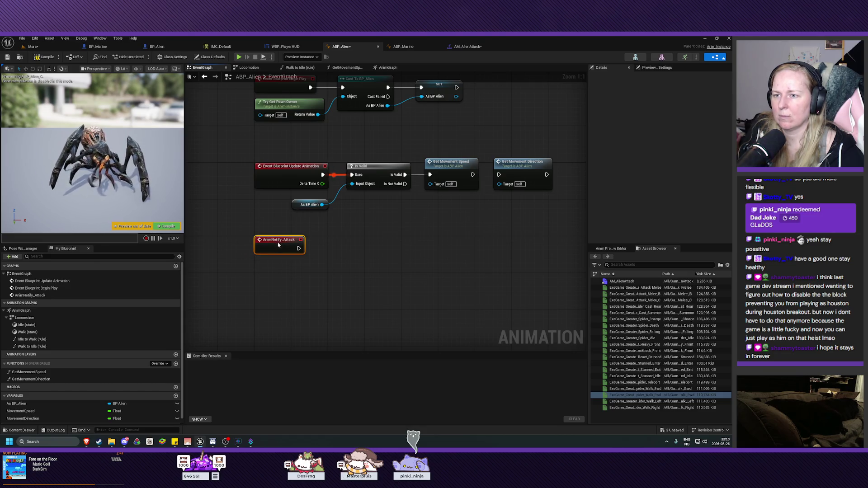
left_click(389, 265)
left_click_drag(388, 265, 404, 269)
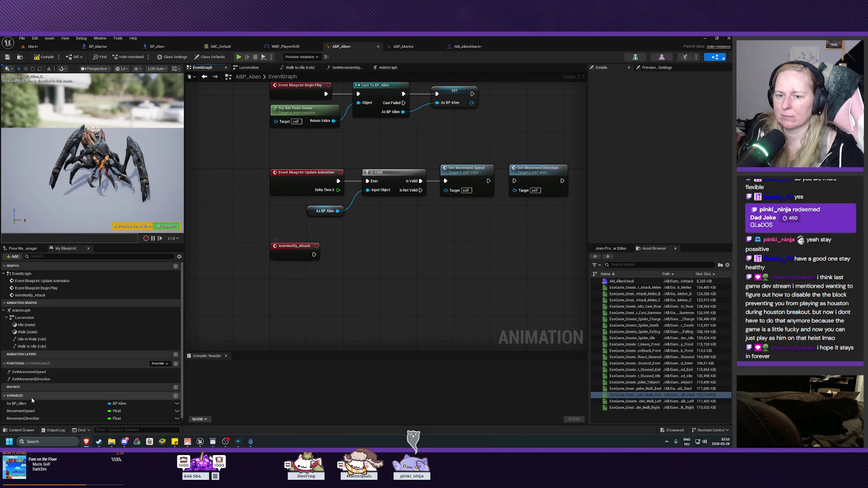
Drop an As BP Alien getter into the graph and browse notify actions without adding one
mouse_move(26, 404)
left_mouse_down()
mouse_move(308, 303)
mouse_move(296, 280)
left_mouse_up()
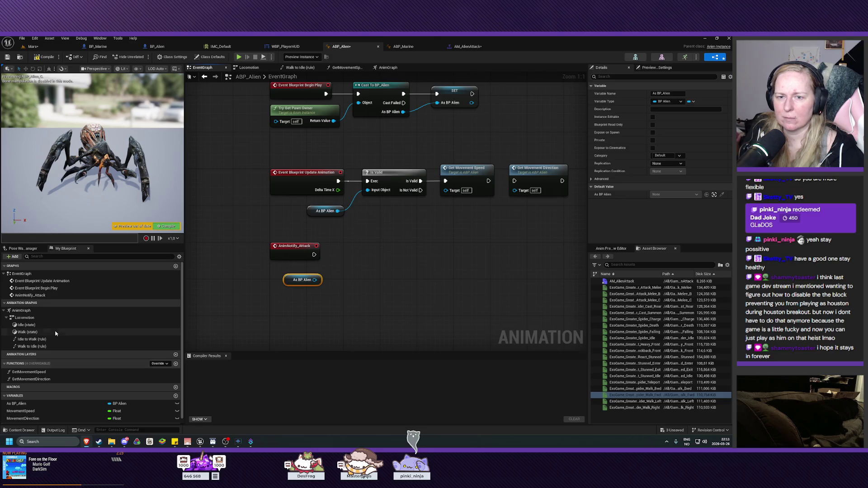
left_click_drag(314, 255, 342, 258)
key("BackSpace")
key("BackSpace")
type("montage pla")
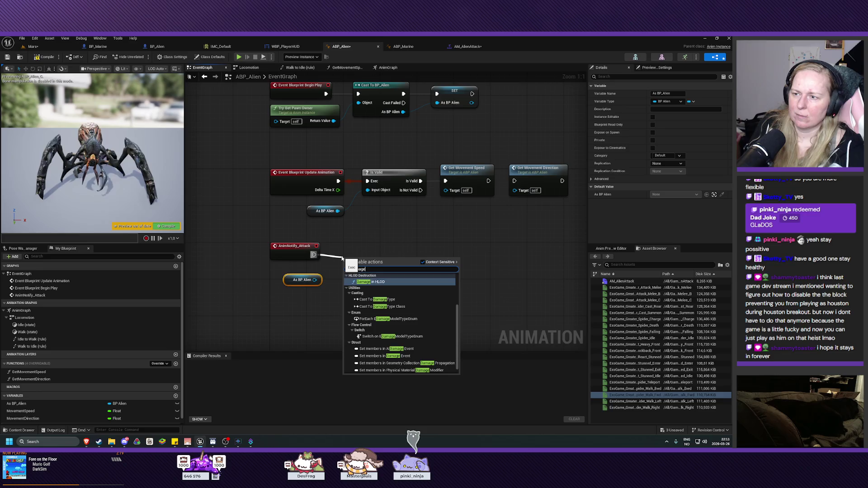
key("BackSpace")
key("BackSpace")
key("BackSpace")
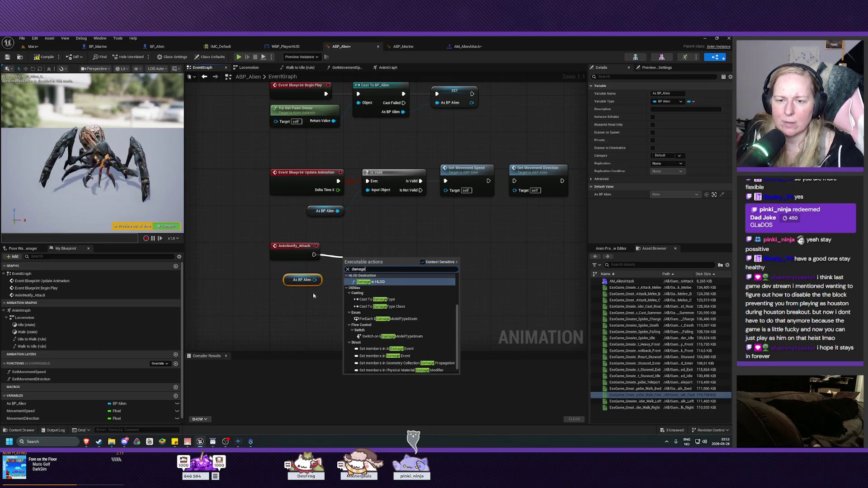
left_click(217, 330)
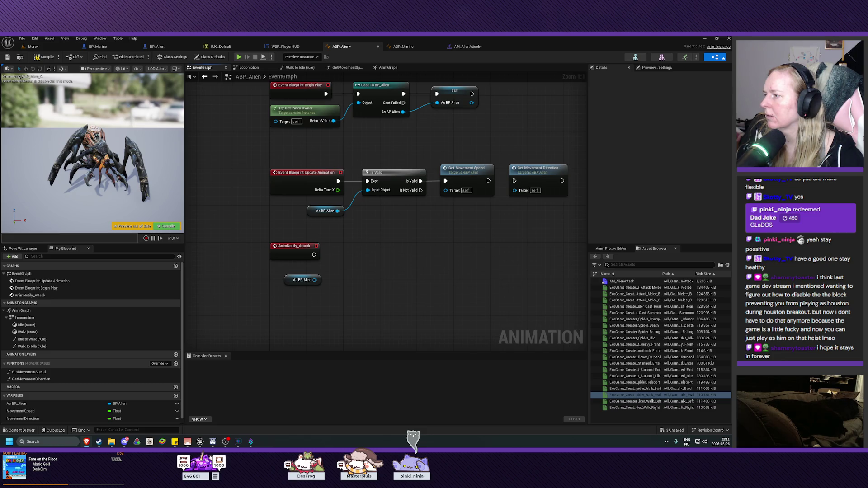
Review BP_Alien's DamagePlayer function, then search damage actions from the notify without adding any
left_click(165, 48)
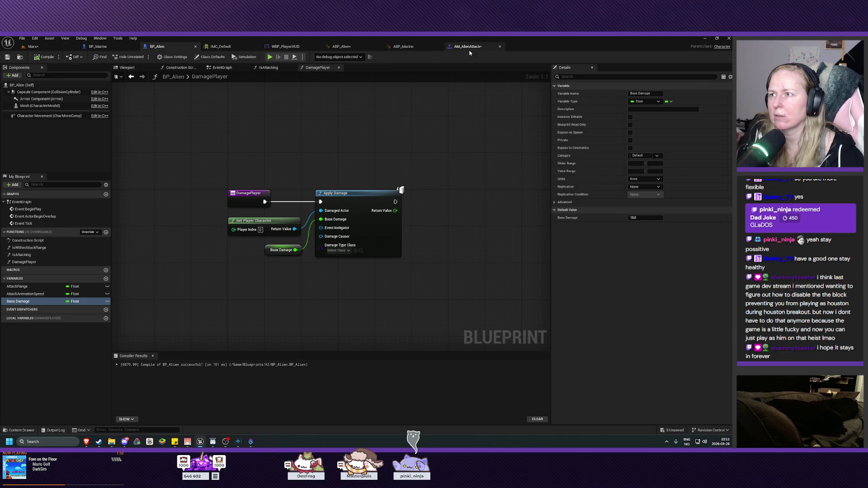
left_click(346, 48)
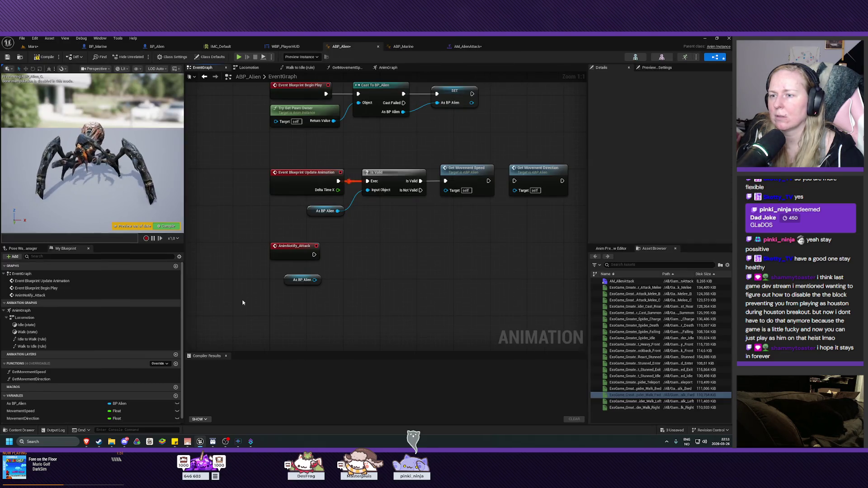
left_click_drag(314, 255, 352, 254)
type("d")
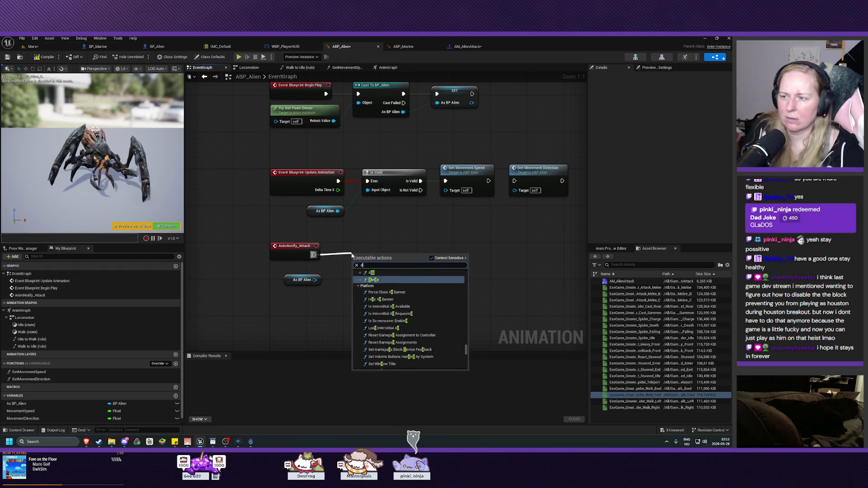
type("amage p")
key("BackSpace")
key("BackSpace")
key("BackSpace")
left_click(274, 316)
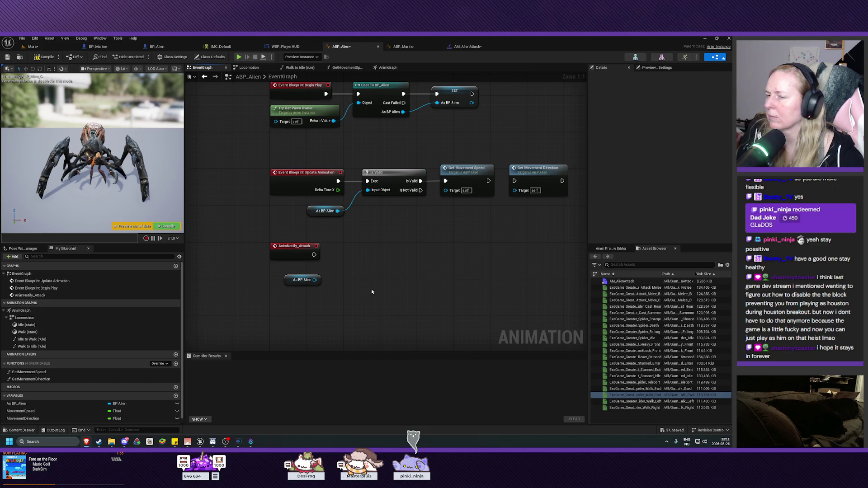
left_click(302, 280)
Call Damage Player on As BP Alien from AnimNotify_Attack, then compile and save ABP_Alien
mouse_move(315, 279)
left_mouse_down()
mouse_move(355, 289)
mouse_move(363, 251)
left_mouse_up()
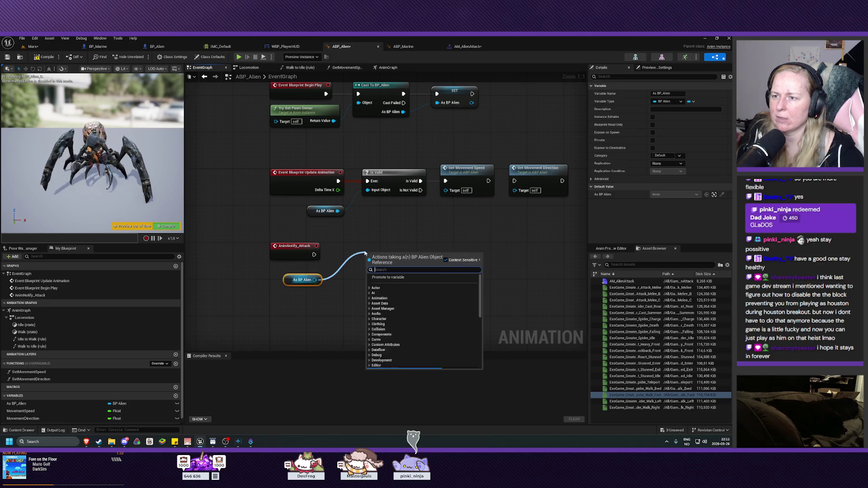
type("damage pla")
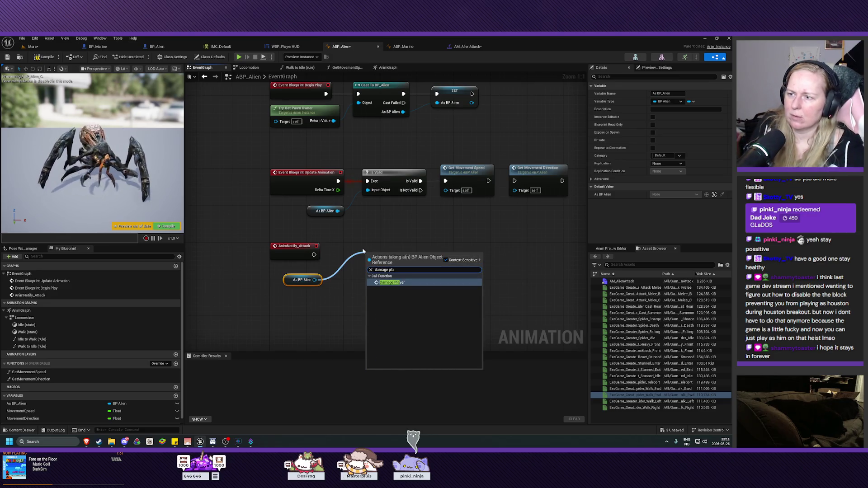
key("Return")
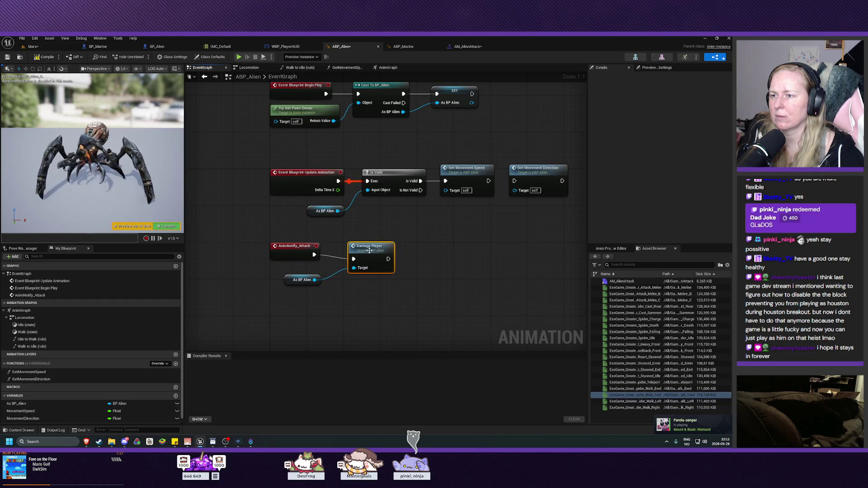
left_click_drag(370, 250, 357, 245)
key("F7")
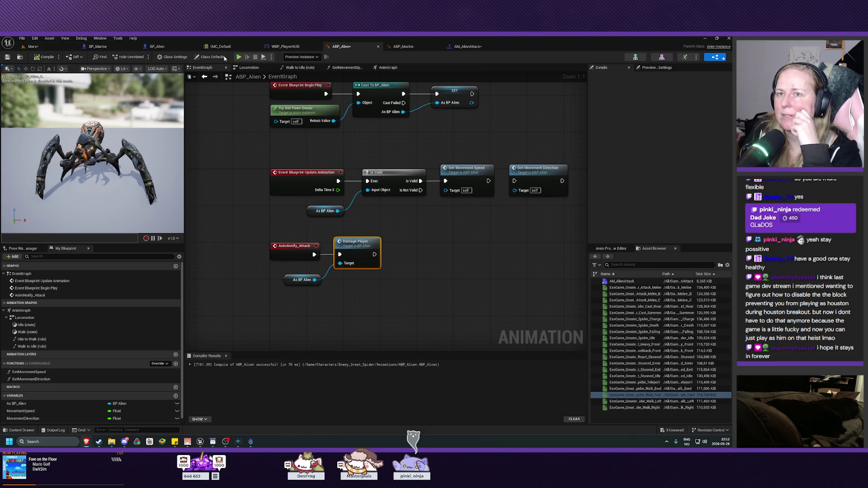
left_click(6, 57)
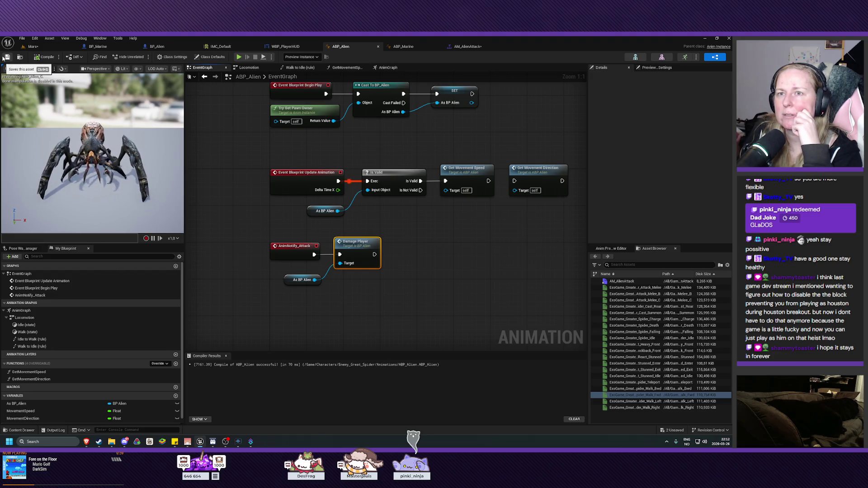
left_click(157, 46)
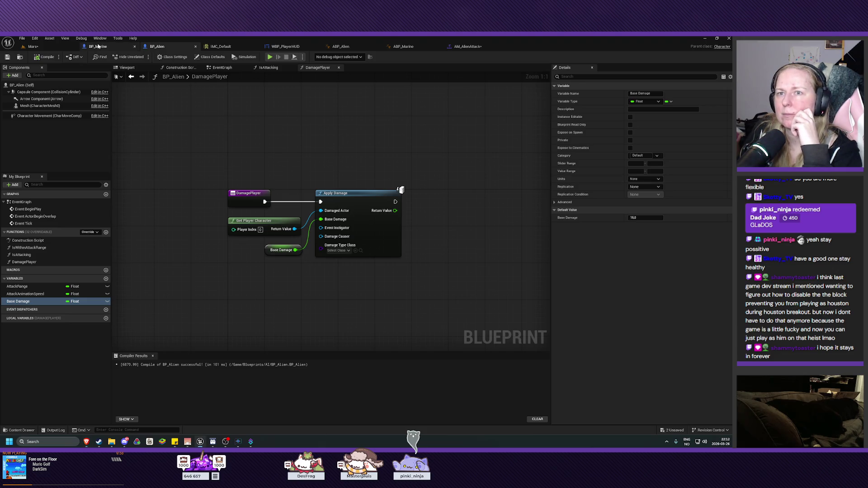
In BP_Marine's EventGraph, add an Event AnyDamage node with a Player Health getter below it
left_click(98, 46)
mouse_move(354, 296)
left_mouse_down()
mouse_move(405, 231)
mouse_move(408, 97)
left_mouse_up()
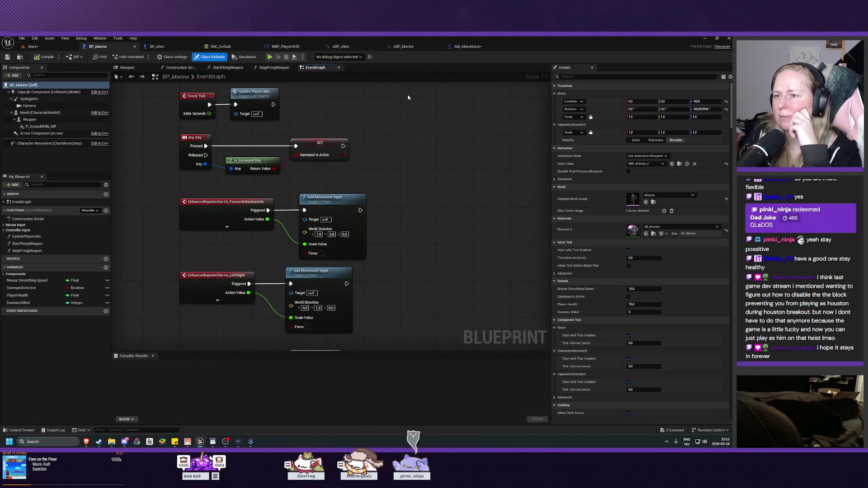
mouse_move(442, 151)
left_mouse_down()
mouse_move(450, 163)
mouse_move(431, 84)
left_mouse_up()
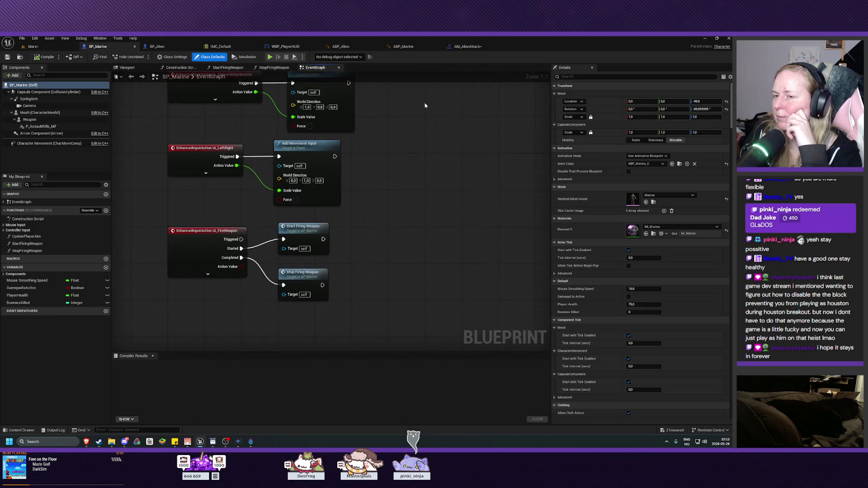
left_click_drag(385, 260, 412, 103)
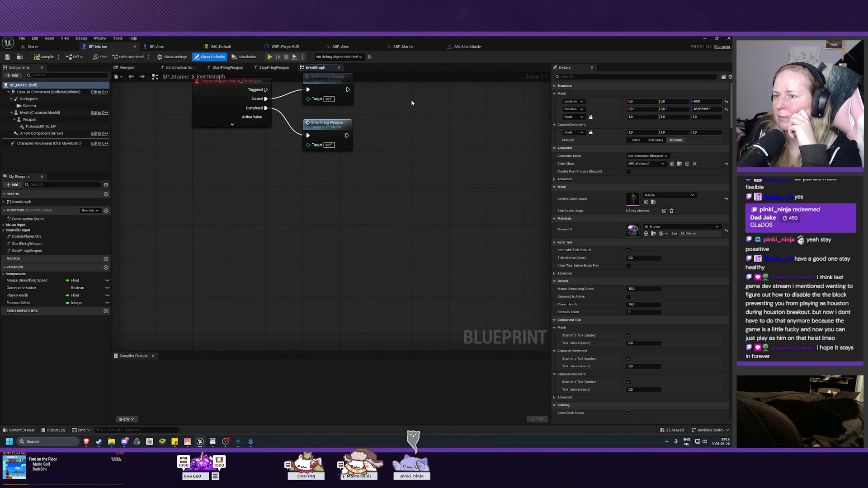
right_click(209, 204)
type("any dam")
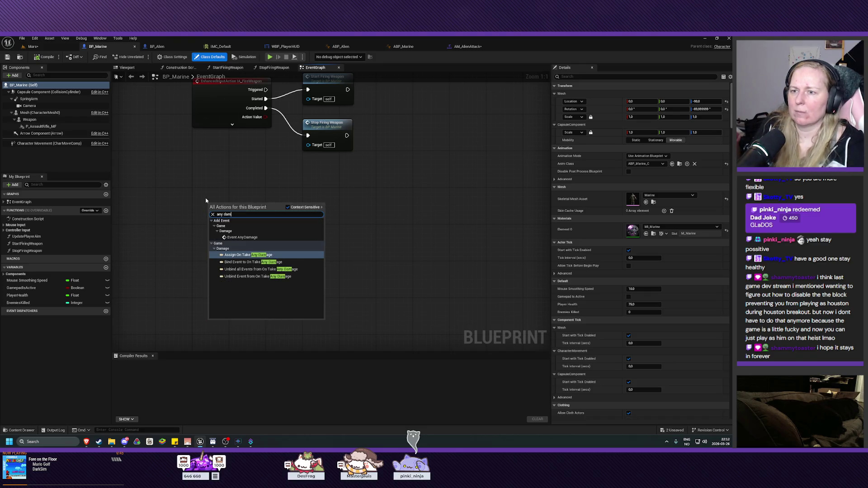
left_click(244, 239)
left_click_drag(228, 206, 215, 192)
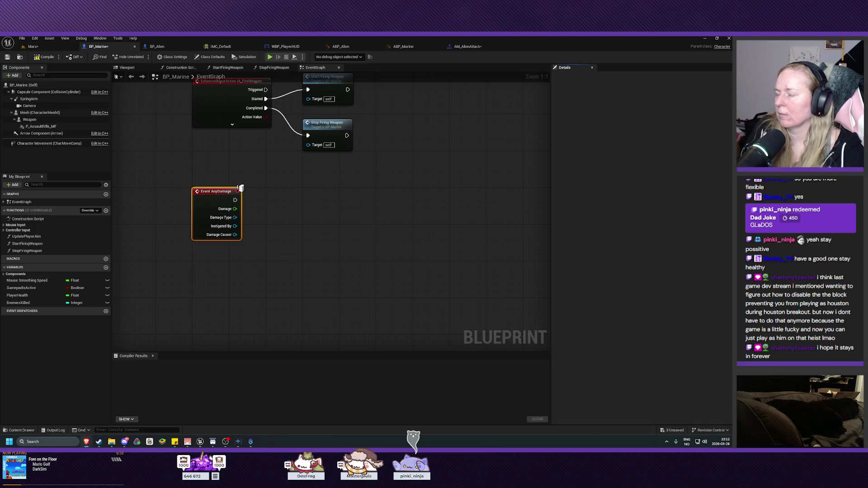
mouse_move(18, 295)
left_mouse_down()
mouse_move(104, 293)
mouse_move(267, 254)
mouse_move(215, 263)
left_mouse_up()
left_click(284, 254)
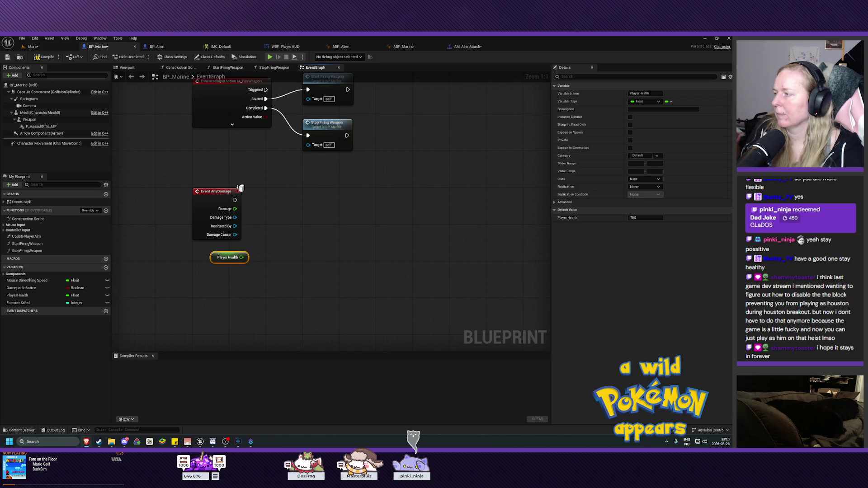
Add a Subtract node computing Player Health minus Damage beside Event AnyDamage
left_click_drag(242, 257, 263, 246)
type("subtra")
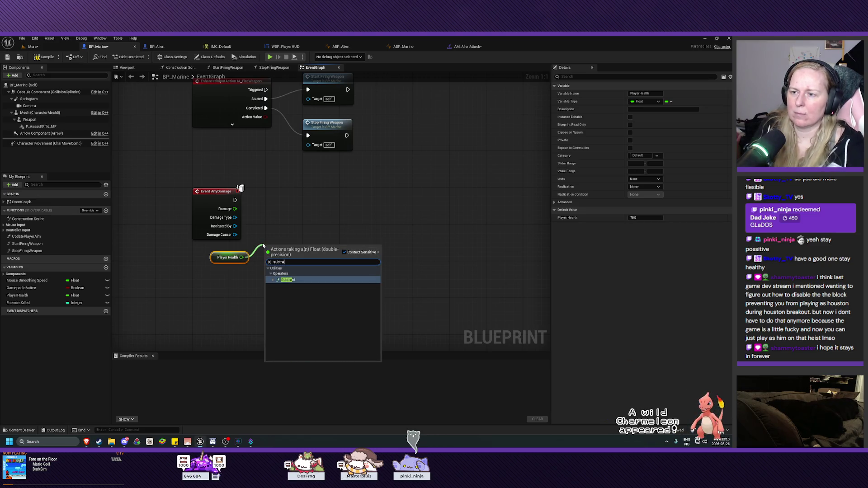
left_click(312, 279)
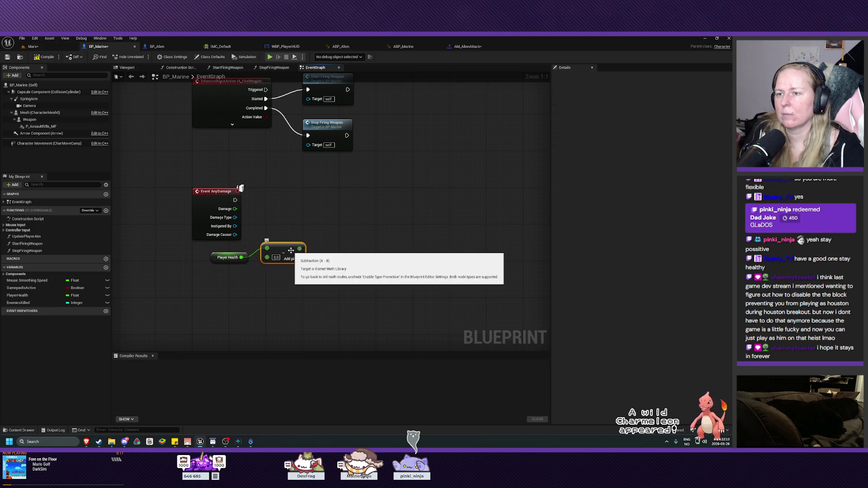
left_click_drag(215, 261, 215, 179)
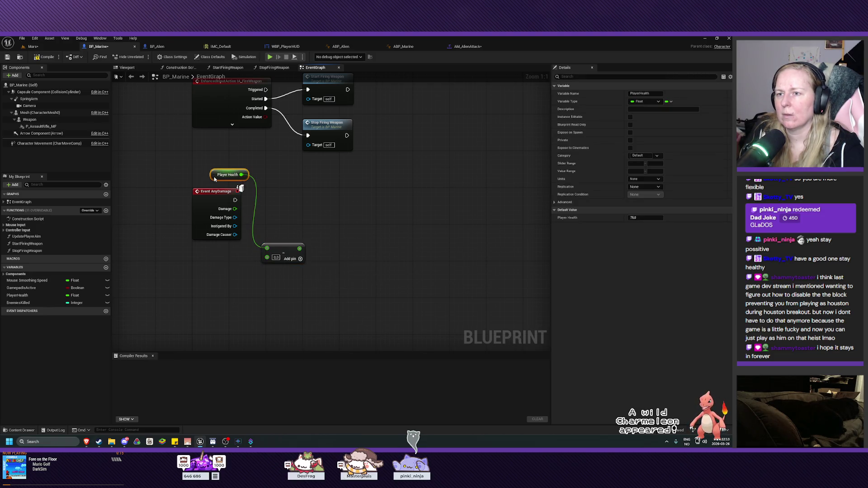
left_click_drag(283, 249, 283, 187)
mouse_move(234, 209)
left_mouse_down()
mouse_move(267, 193)
mouse_move(283, 206)
mouse_move(275, 198)
left_mouse_up()
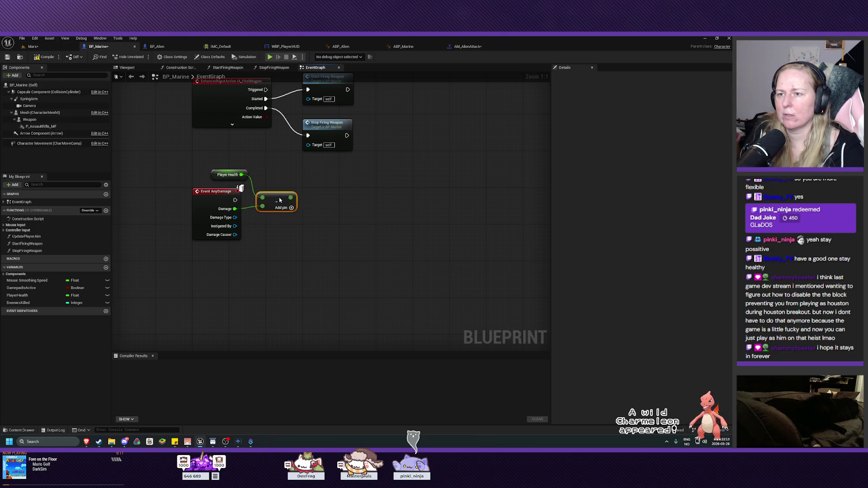
left_click_drag(218, 177, 209, 177)
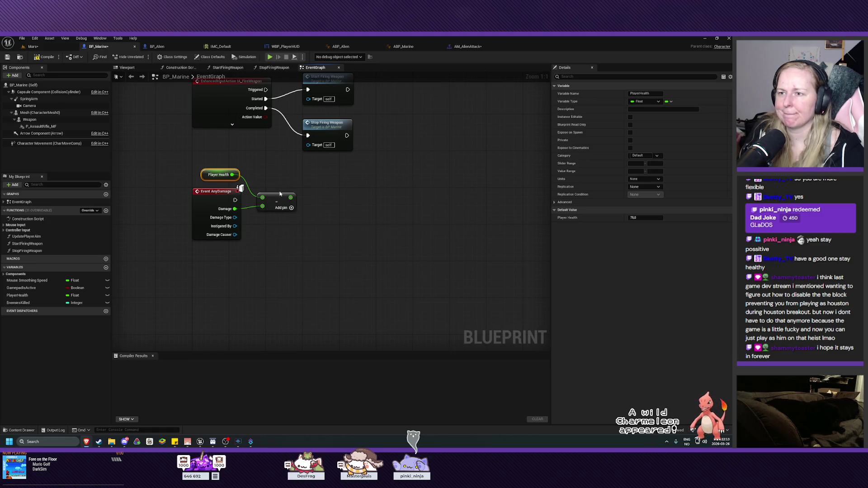
left_click_drag(275, 196, 293, 228)
mouse_move(211, 179)
left_mouse_down()
mouse_move(250, 203)
mouse_move(251, 215)
mouse_move(246, 177)
mouse_move(235, 174)
left_mouse_up()
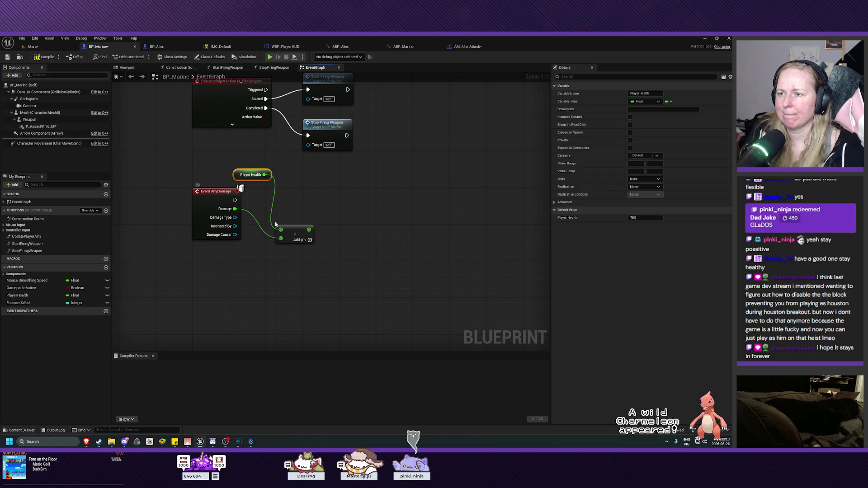
Feed the subtraction result into a SET Player Health node run from AnyDamage, and compile
left_click_drag(308, 229, 334, 218)
type("set")
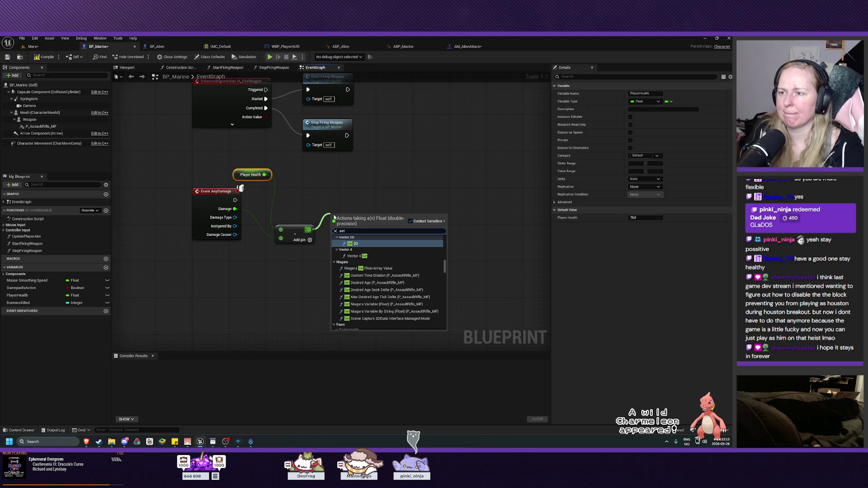
left_click(430, 208)
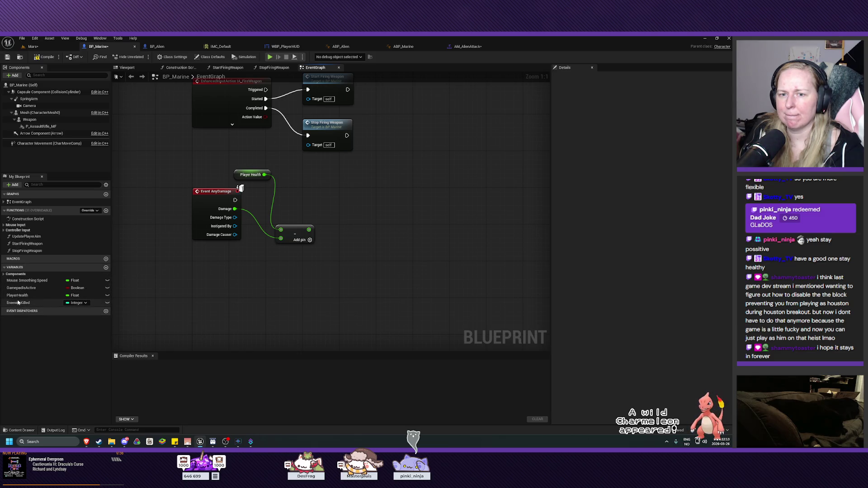
mouse_move(18, 295)
left_mouse_down()
mouse_move(340, 263)
mouse_move(333, 214)
left_mouse_up()
left_click(346, 277)
mouse_move(235, 199)
left_mouse_down()
mouse_move(331, 204)
mouse_move(352, 195)
left_mouse_up()
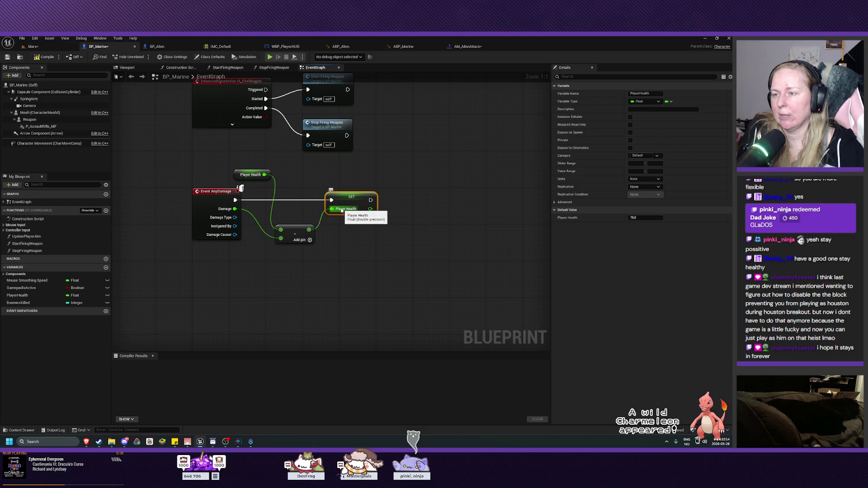
left_click(44, 57)
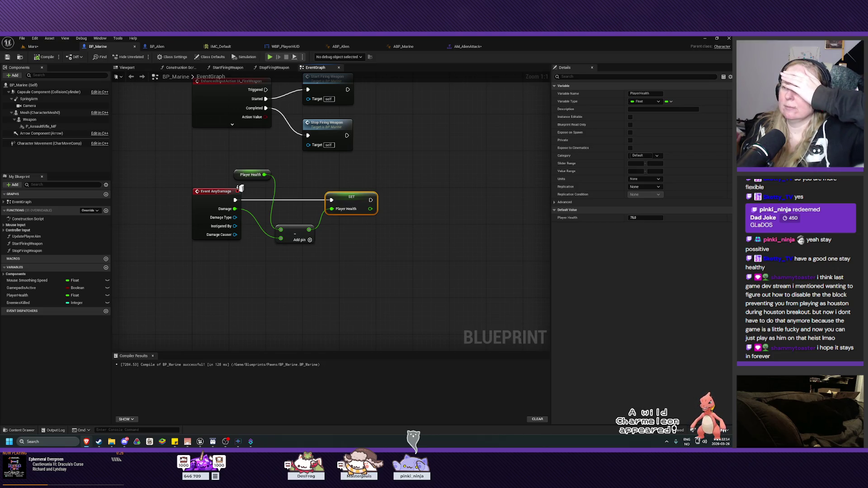
Set Player Health's default value to 100.0, recompile and save BP_Marine
left_click(650, 218)
type("00")
key("Return")
left_click(47, 57)
left_click(6, 58)
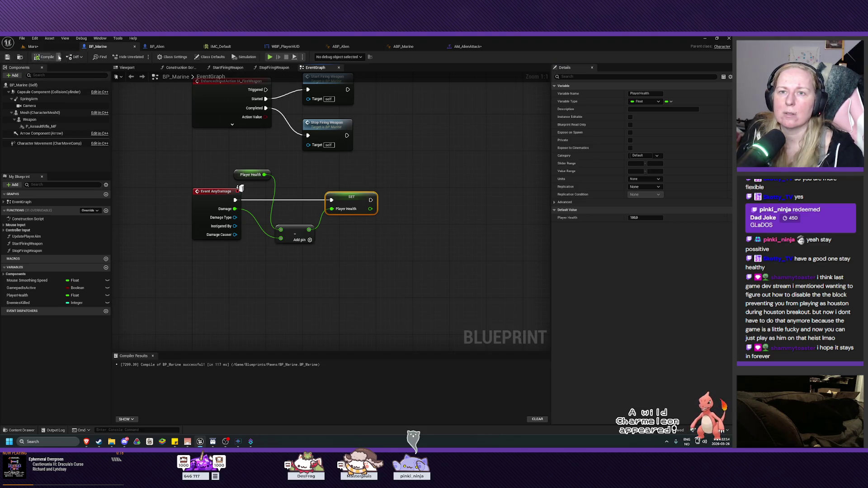
left_click(40, 47)
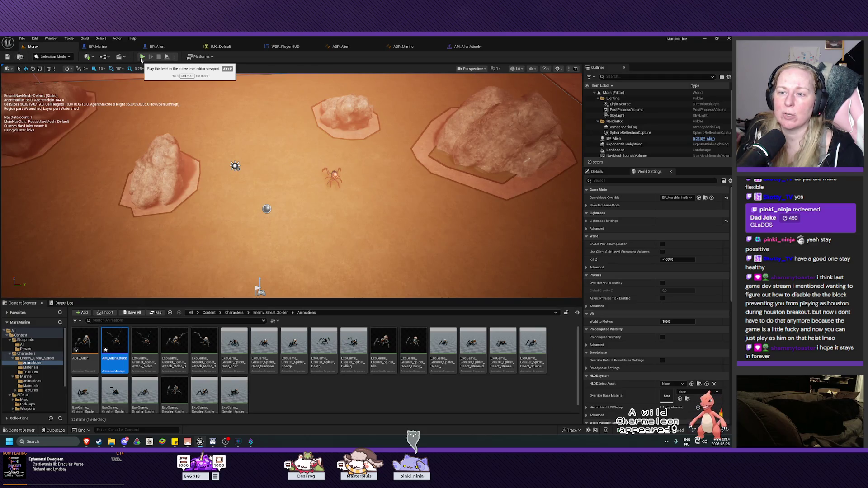
left_click(141, 57)
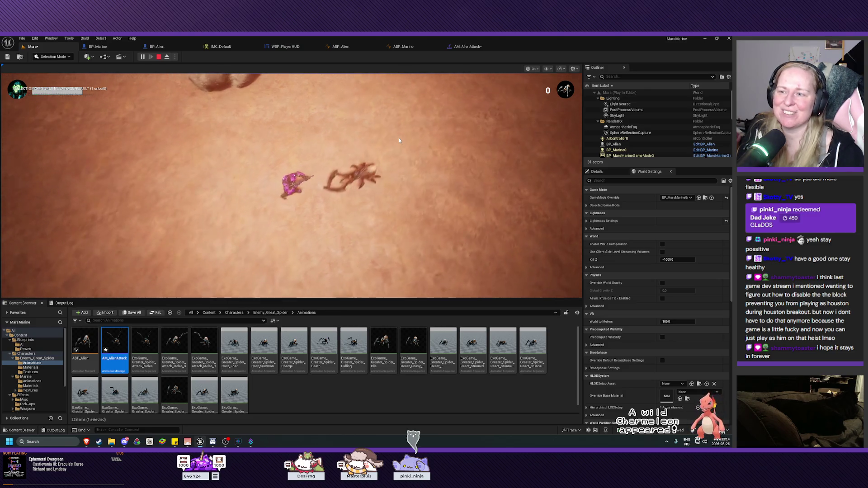
key("Escape")
scroll(354, 179, "down", 5)
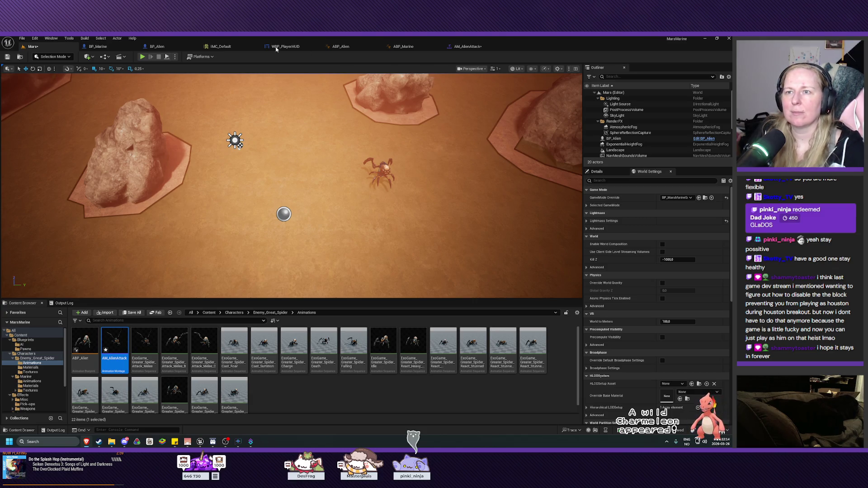
left_click(98, 46)
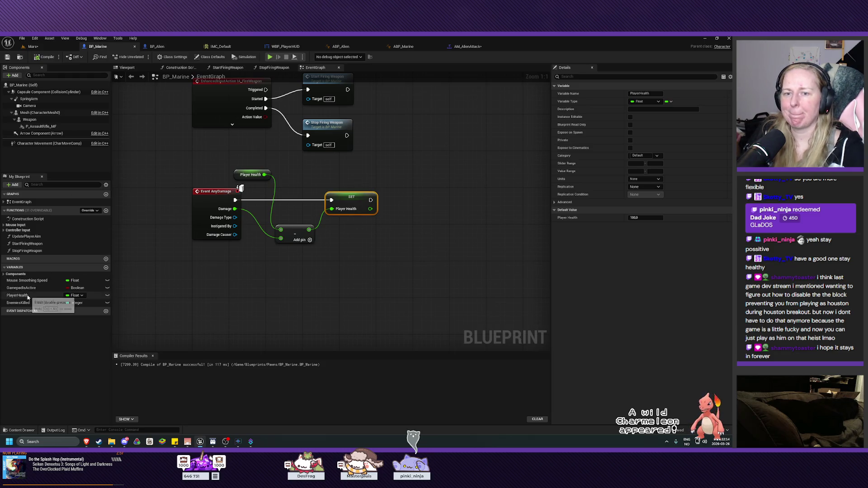
Set PlayerHealth's Value Range minimum to 0 and maximum to 100, then compile
left_click(46, 295)
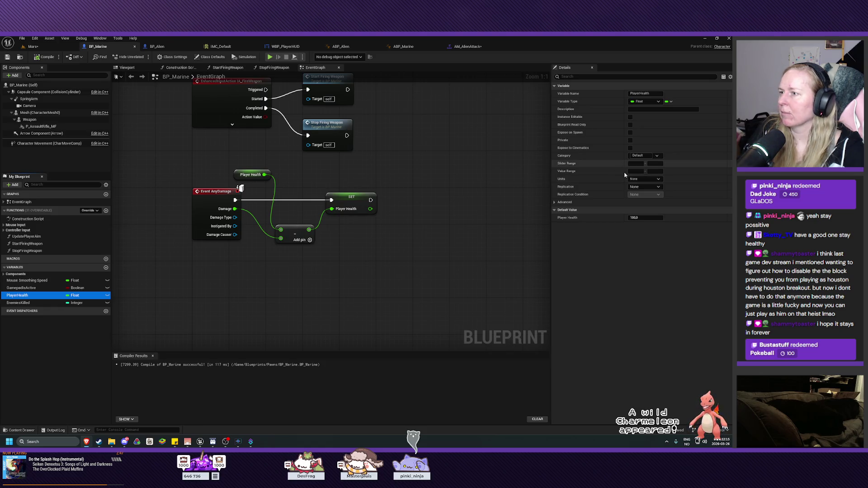
left_click(636, 171)
type("0")
key("Return")
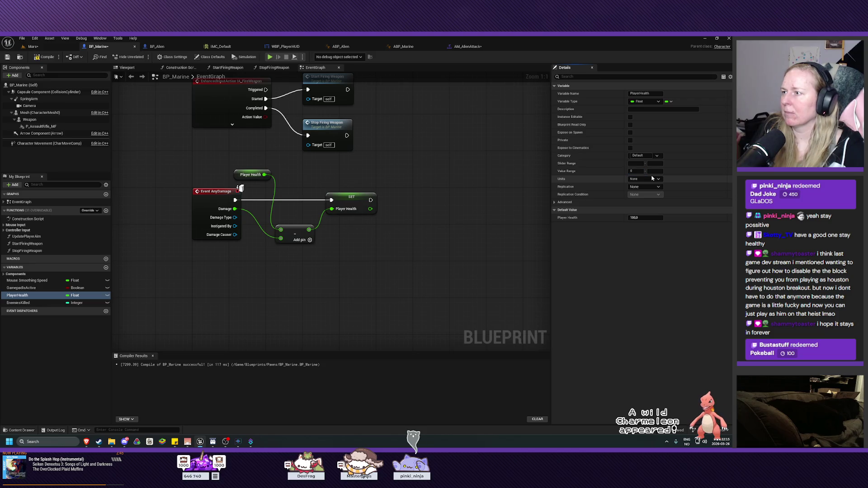
left_click(659, 173)
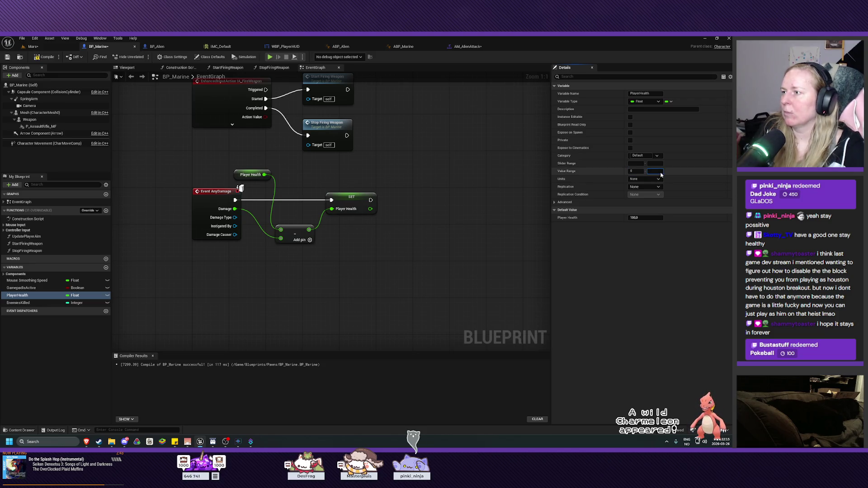
type("100")
key("Return")
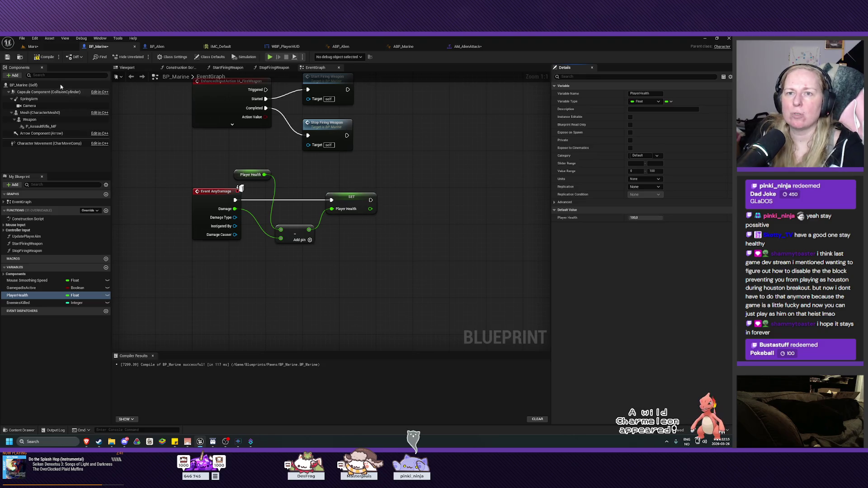
left_click(37, 58)
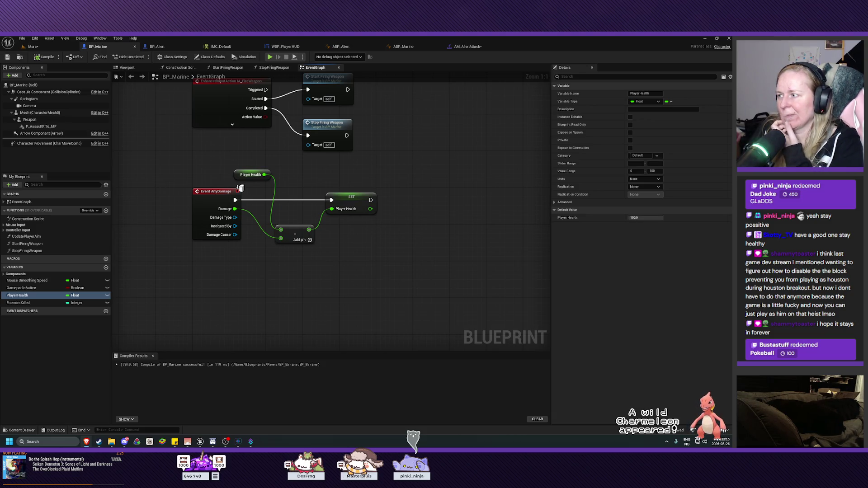
Collapse the Player Health, Subtract and SET nodes into a new function named DecreaseHealth
mouse_move(263, 156)
left_mouse_down()
mouse_move(319, 247)
mouse_move(333, 248)
left_mouse_up()
right_click(353, 204)
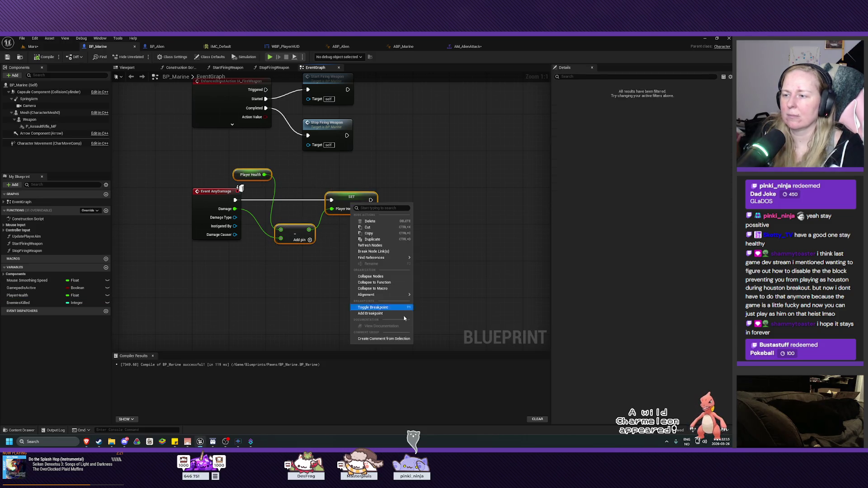
left_click(374, 282)
type("DecreaseHealth")
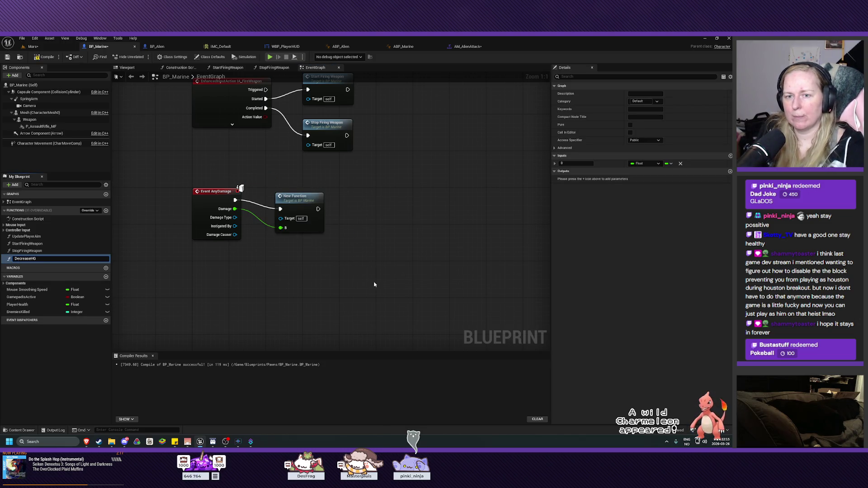
key("Return")
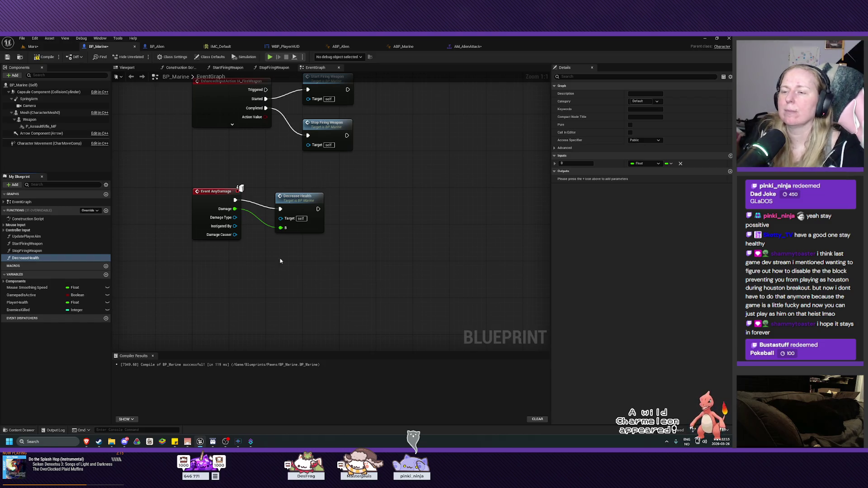
left_click_drag(295, 205, 286, 195)
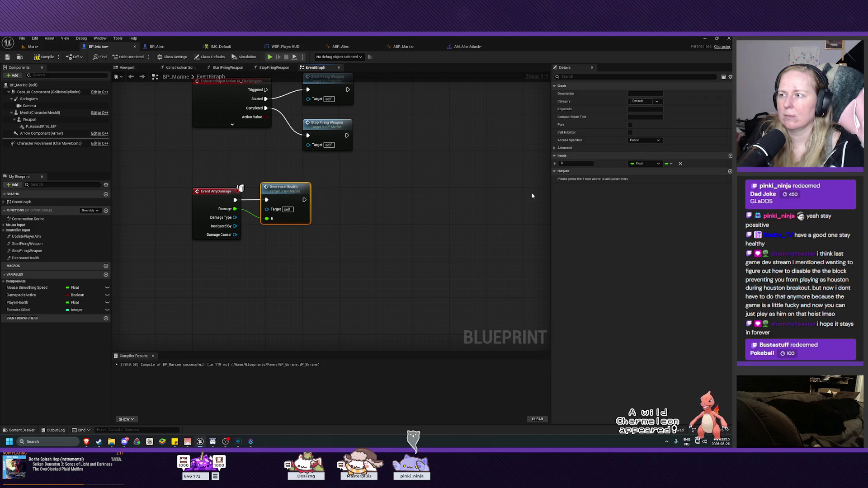
Rename the function's input to DamageTaken and compile BP_Marine
left_click(569, 163)
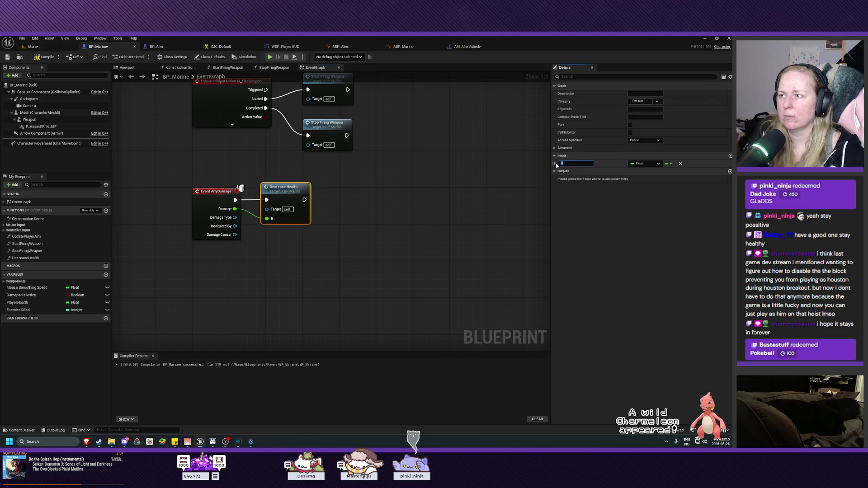
type("DamageTaken")
key("Return")
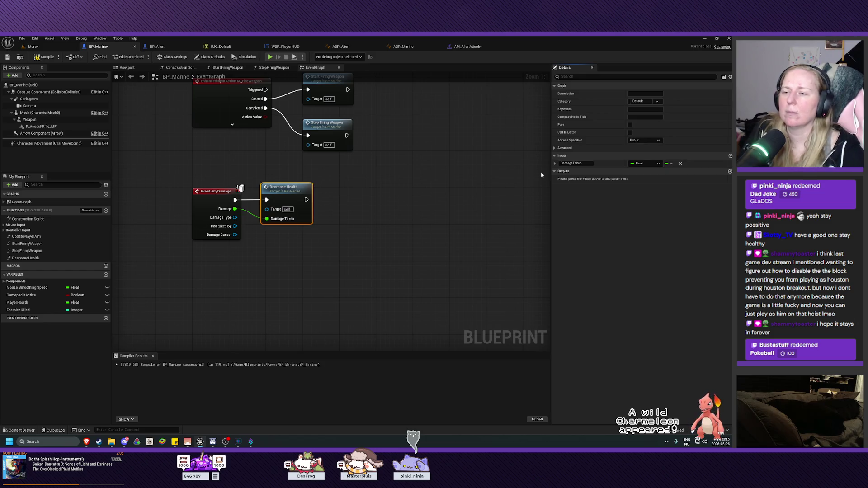
left_click(44, 56)
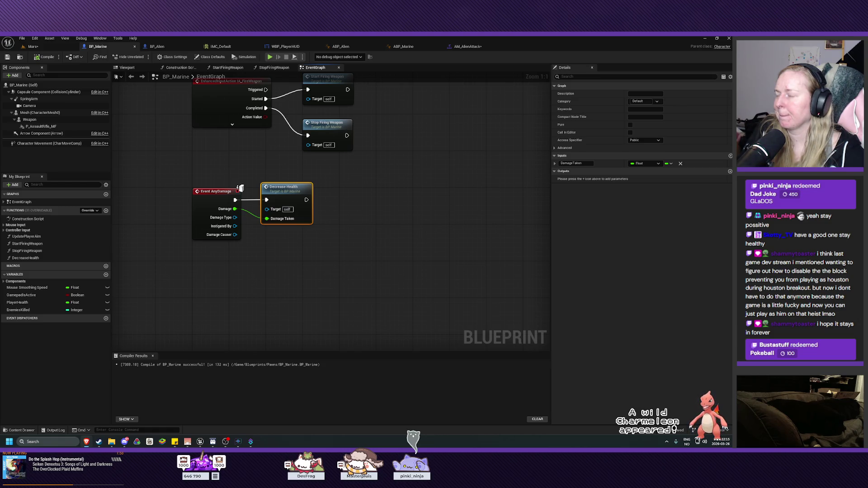
Inside DecreaseHealth, add a Return Node executed after the SET Player Health node
double_click(293, 218)
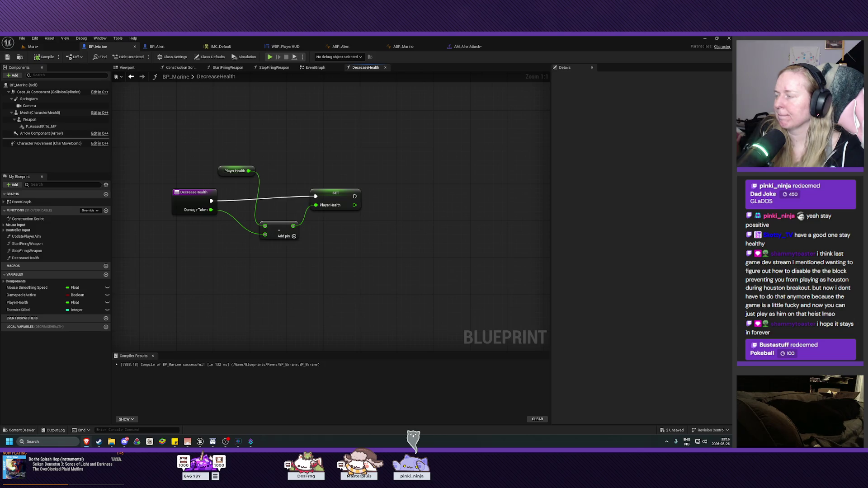
right_click(409, 213)
type("ret")
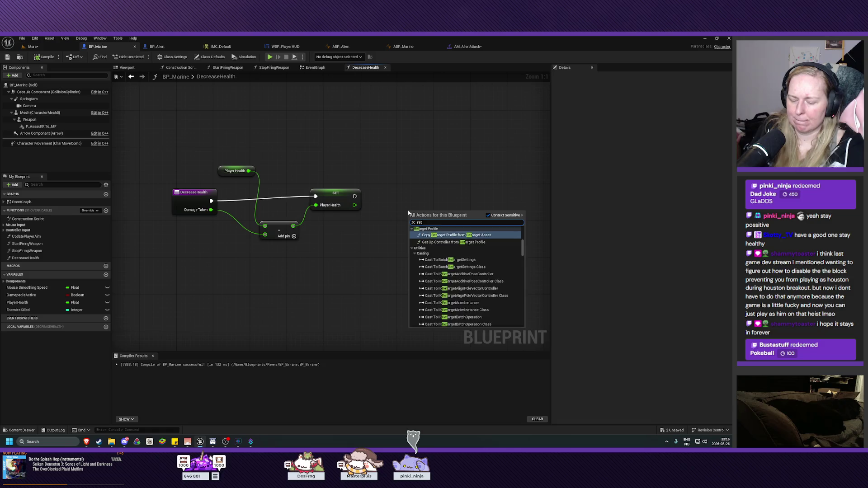
type("urn")
key("Return")
left_click_drag(415, 220, 393, 196)
left_click_drag(337, 199, 333, 204)
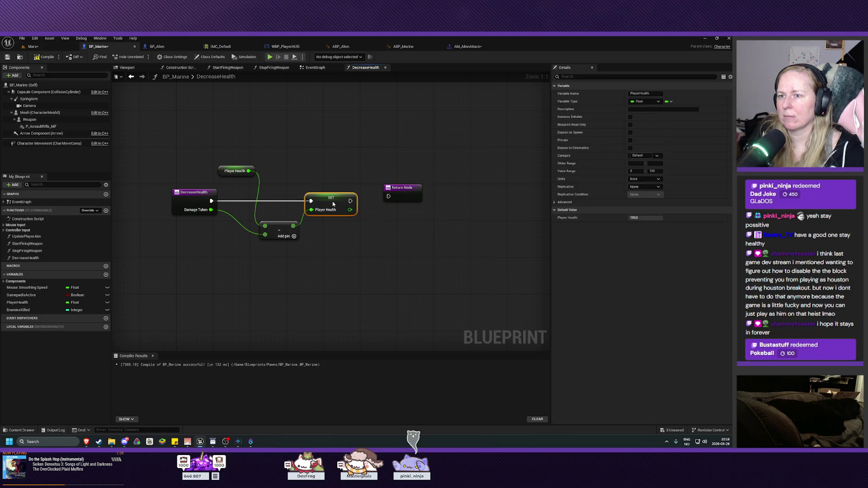
left_click_drag(403, 190, 404, 197)
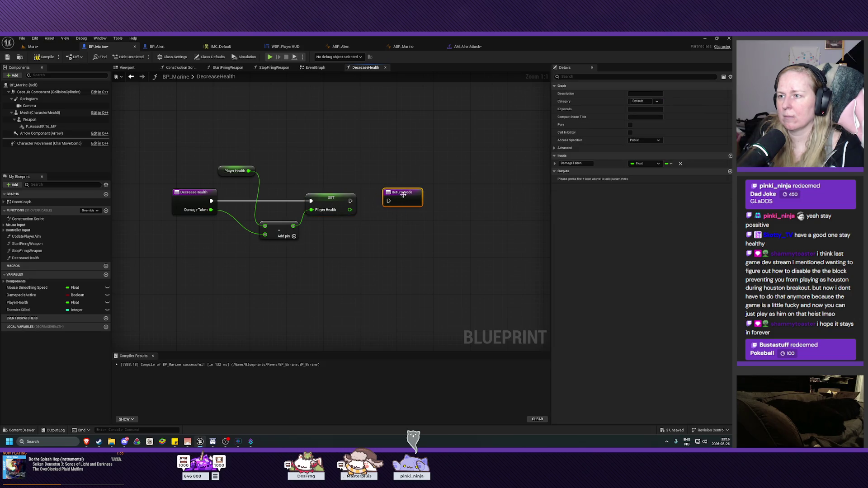
mouse_move(351, 200)
left_mouse_down()
mouse_move(407, 204)
mouse_move(389, 201)
left_mouse_up()
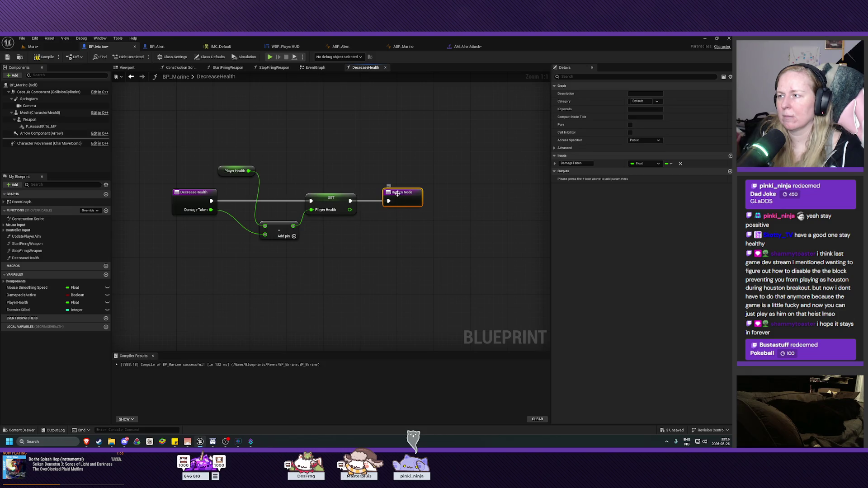
Add a Float output NewHealth fed from Player Health, then compile and save BP_Marine
left_click(557, 174)
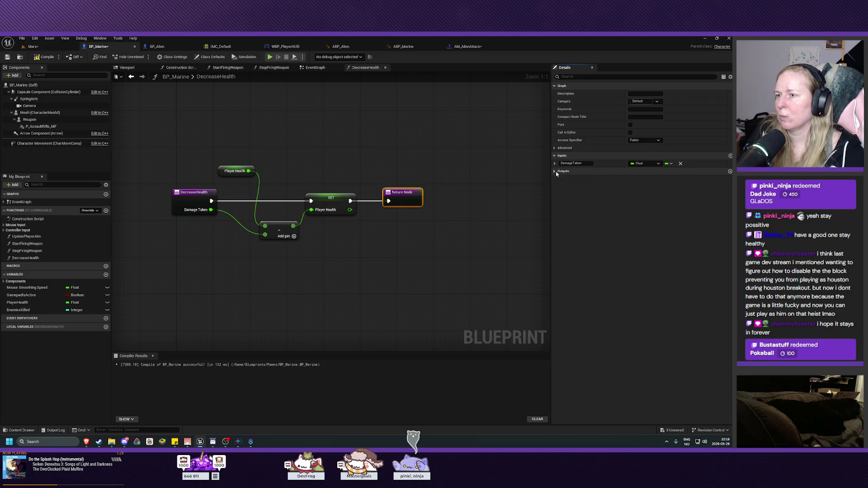
left_click(556, 173)
left_click(730, 171)
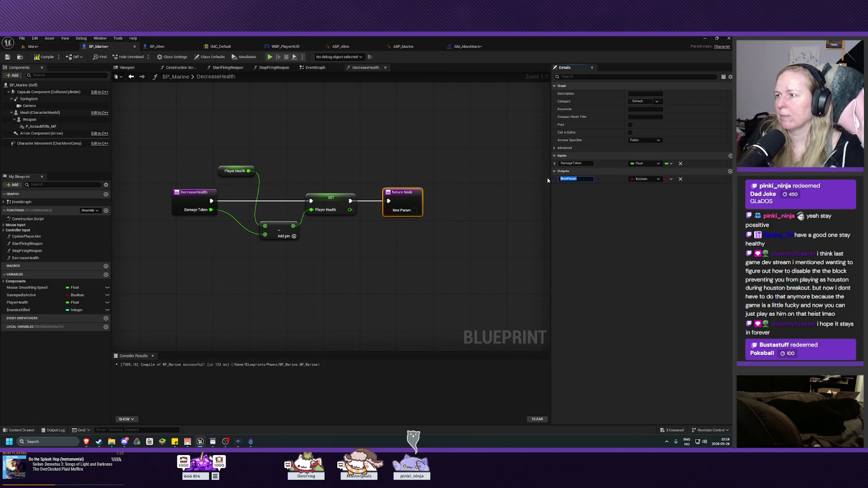
type("NewHea")
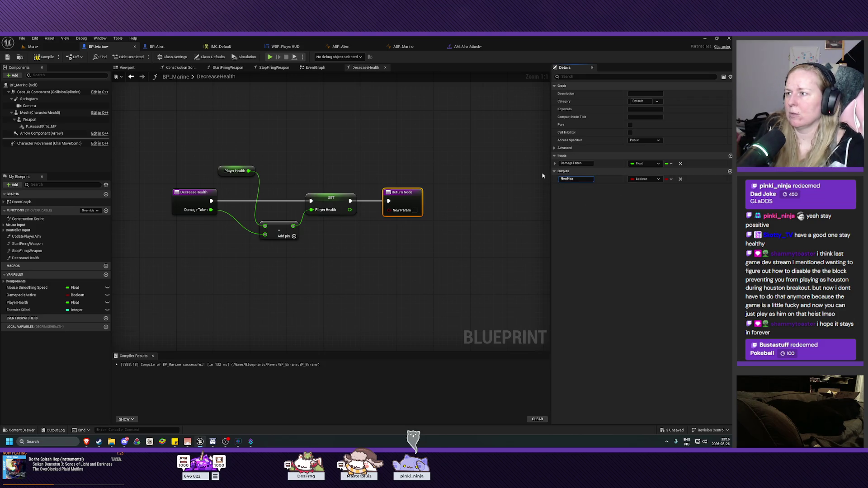
key("Return")
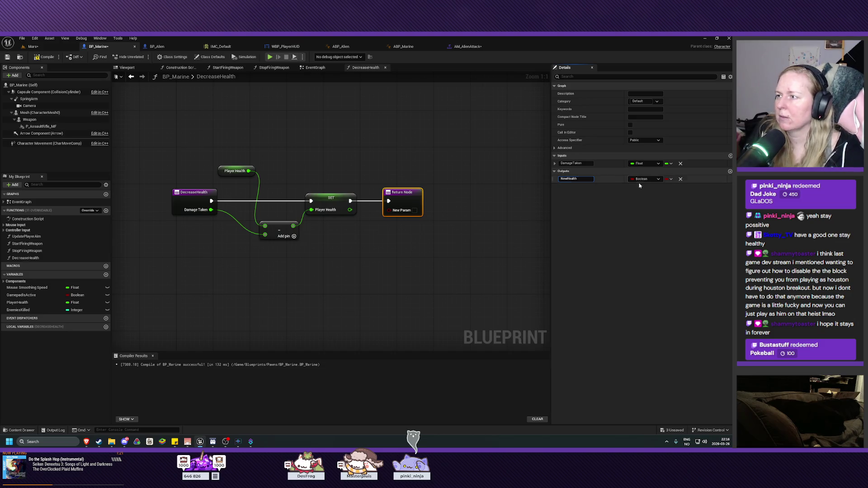
left_click(645, 179)
left_click(644, 218)
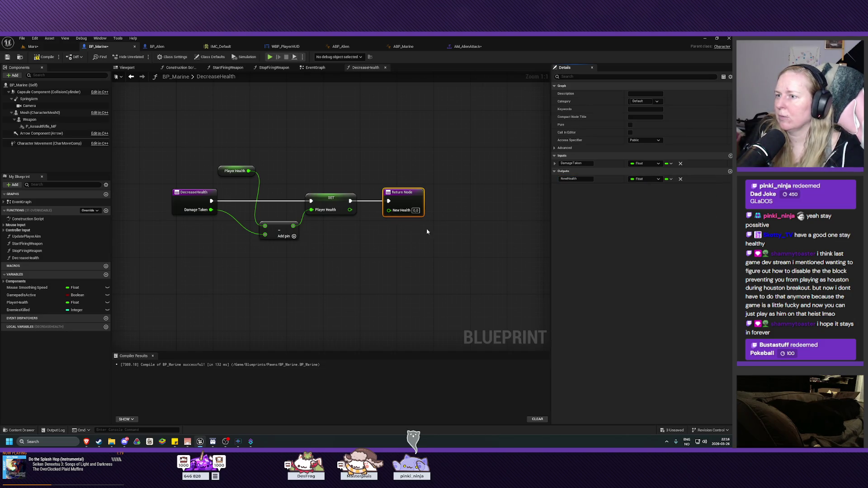
left_click_drag(350, 210, 389, 210)
left_click(407, 299)
key("F7")
key("ctrl+s")
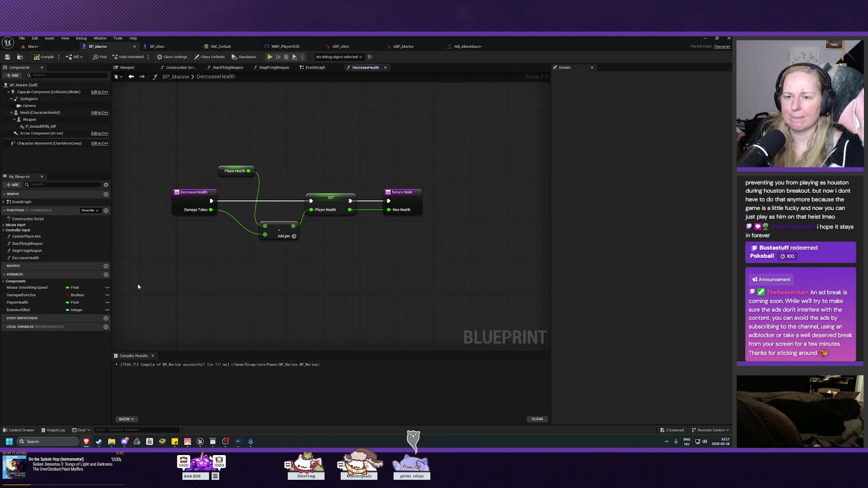
left_click(106, 275)
Name the new Boolean variable IsDead, close the DecreaseHealth tab and recompile from the EventGraph
type("IsDead")
key("Return")
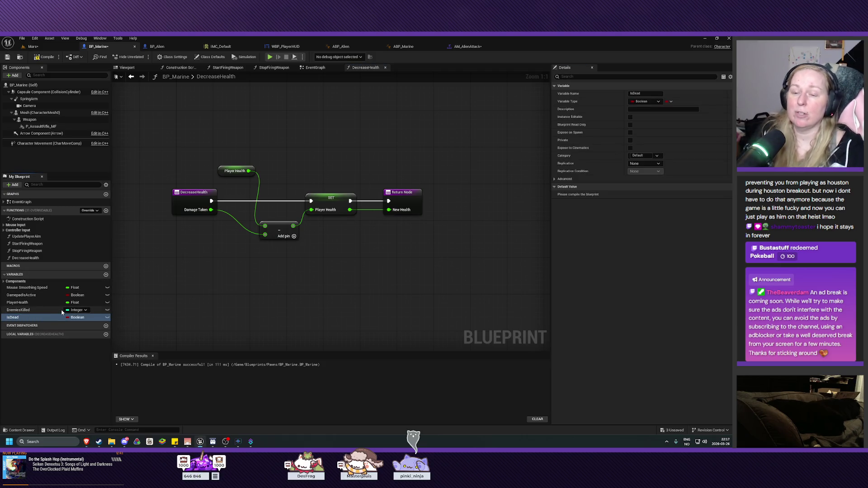
left_click_drag(428, 254, 424, 278)
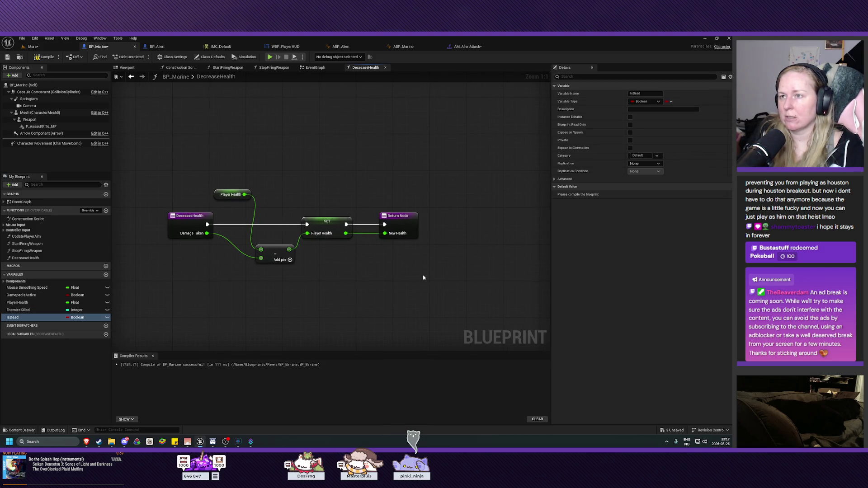
left_click(316, 68)
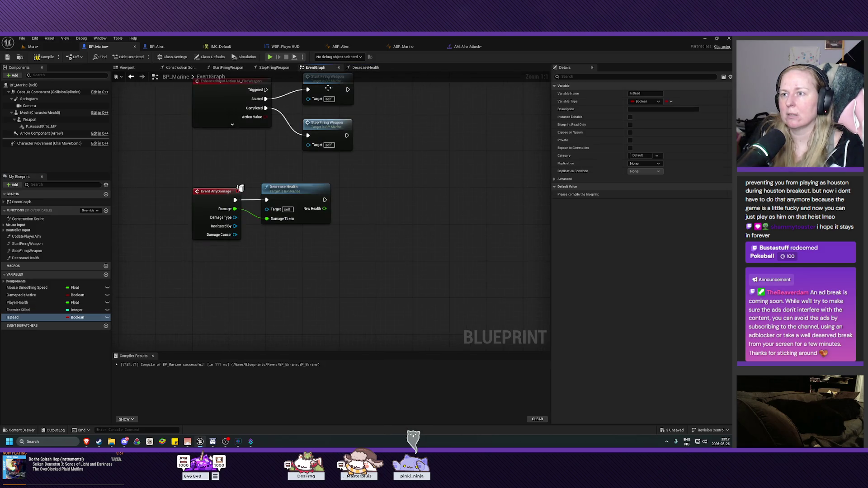
left_click(385, 68)
left_click_drag(392, 219, 392, 244)
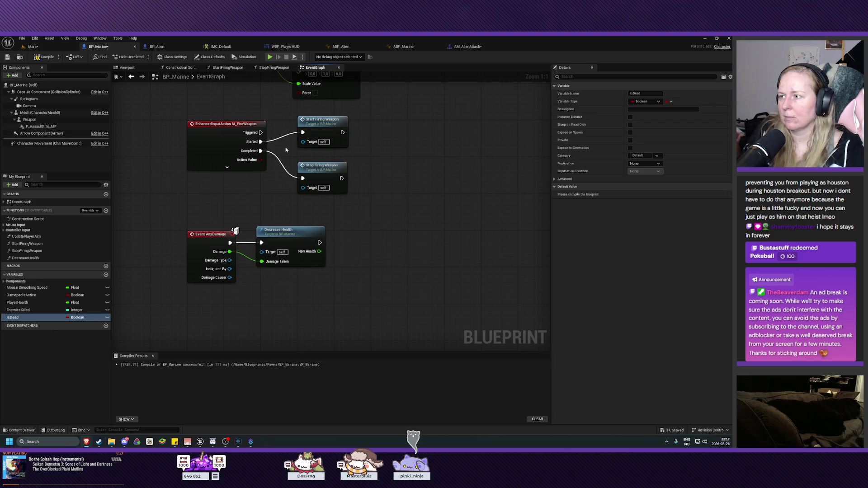
left_click(8, 57)
left_click(44, 57)
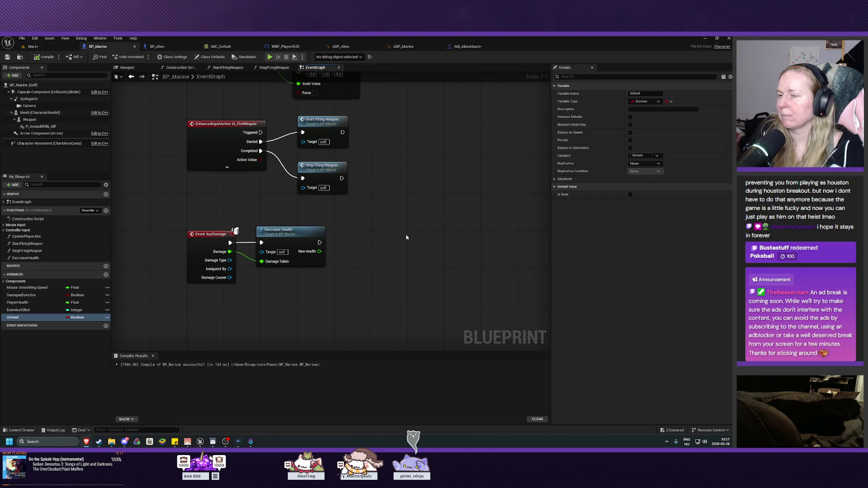
Add an == (Equal) node off Decrease Health's New Health output to compare it with 0.0
left_click_drag(406, 237, 351, 226)
left_click_drag(265, 240, 293, 246)
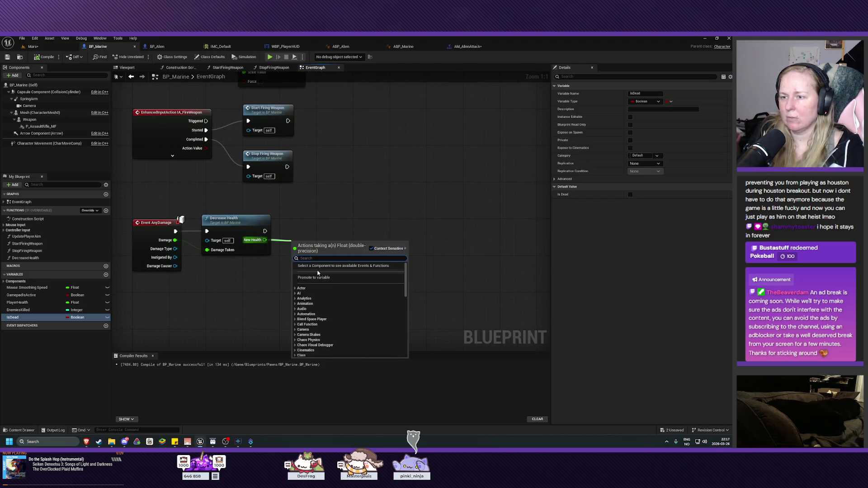
type("==")
key("Return")
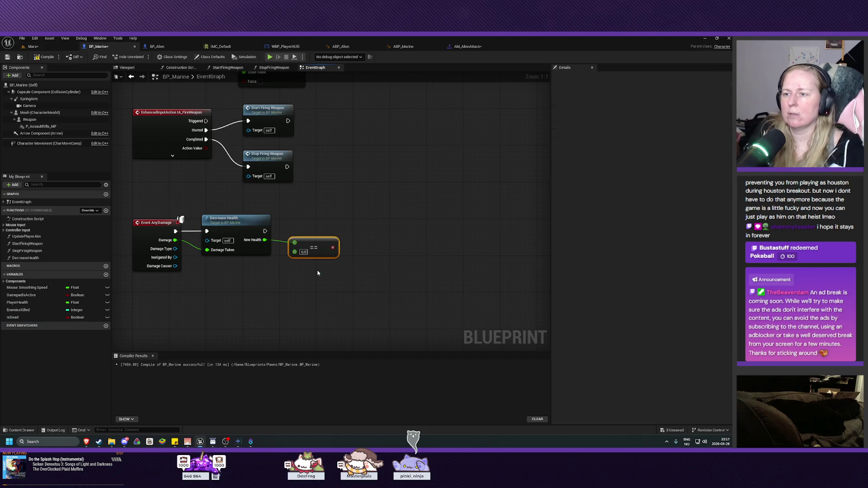
left_click_drag(309, 240, 305, 241)
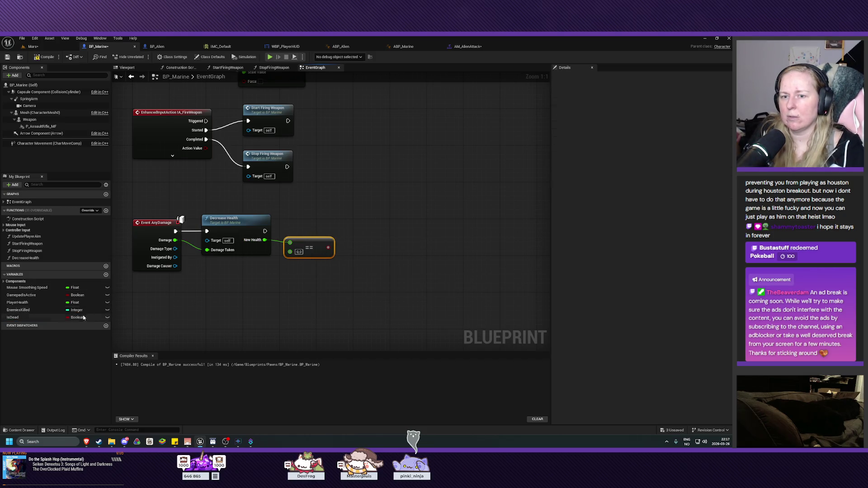
Create a SET Is Dead node from the IsDead variable and feed the == result into it
mouse_move(85, 318)
left_mouse_down()
mouse_move(393, 271)
mouse_move(352, 282)
mouse_move(59, 308)
mouse_move(271, 290)
mouse_move(380, 244)
left_mouse_up()
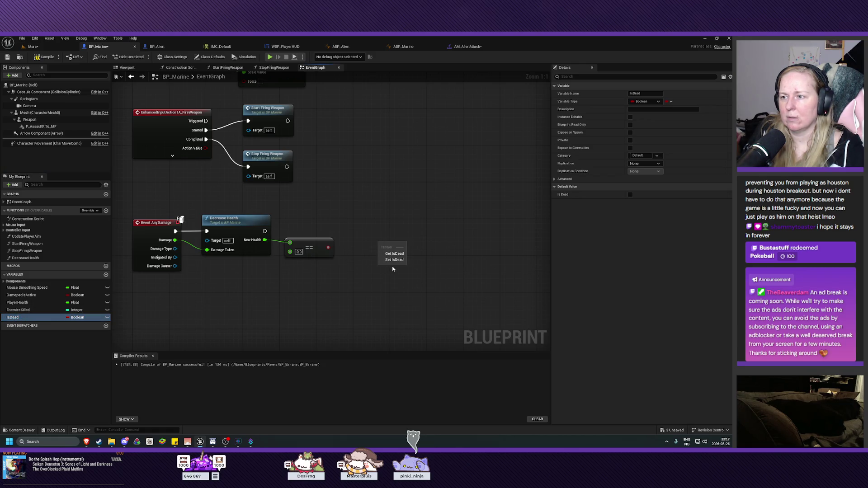
left_click(394, 260)
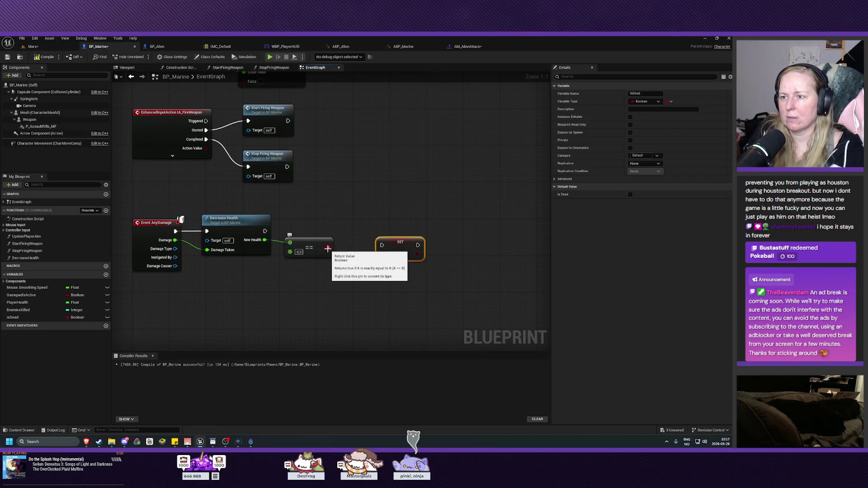
mouse_move(328, 249)
left_mouse_down()
mouse_move(392, 254)
mouse_move(393, 263)
mouse_move(369, 231)
left_mouse_up()
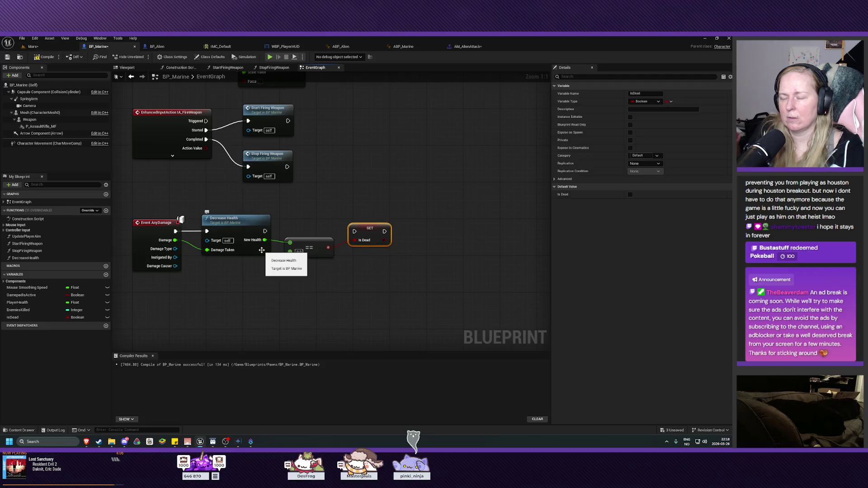
Wire Decrease Health's execution output into the SET Is Dead node
left_click_drag(265, 231, 357, 235)
key("Escape")
left_click(325, 223)
left_click_drag(265, 231, 362, 232)
left_click(367, 231)
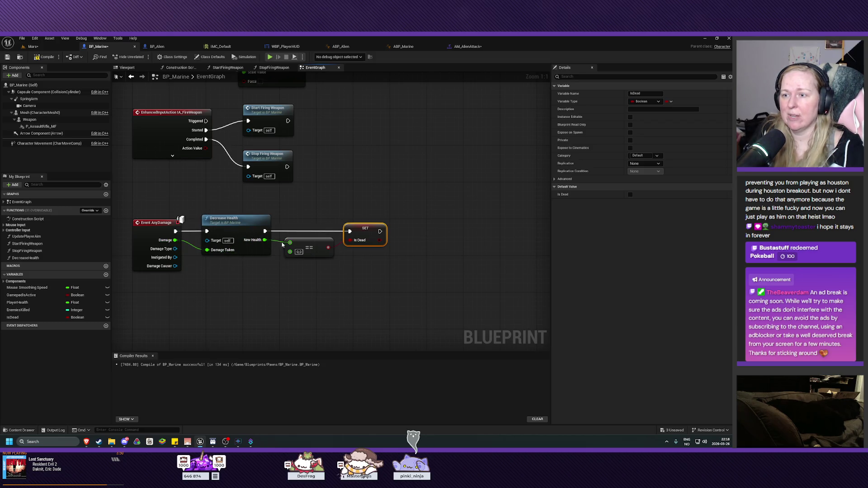
Redo and undo the == link to Is Dead, then move SET Is Dead further right
left_click_drag(326, 247, 355, 242)
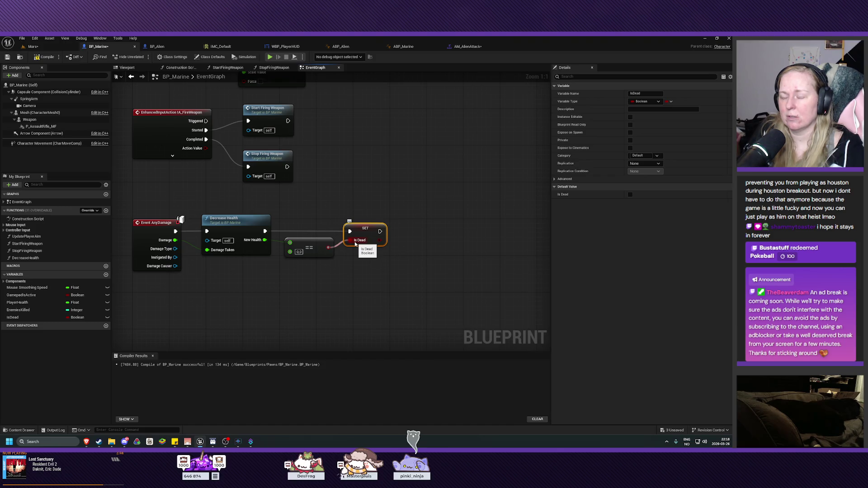
key("ctrl+z")
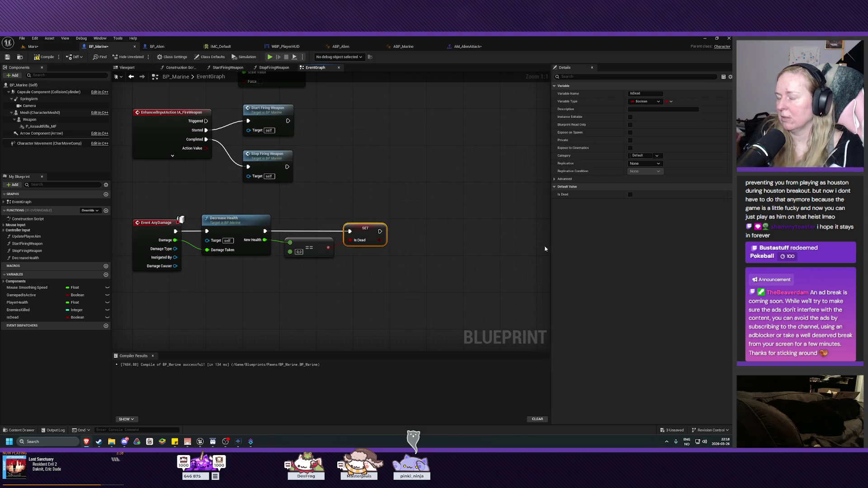
left_click(297, 201)
left_click_drag(362, 231, 389, 231)
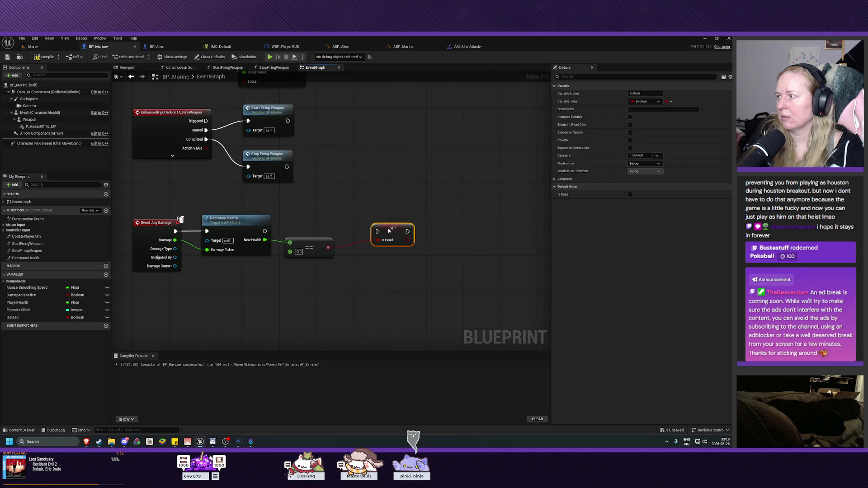
mouse_move(265, 231)
left_mouse_down()
mouse_move(361, 232)
mouse_move(350, 231)
left_mouse_up()
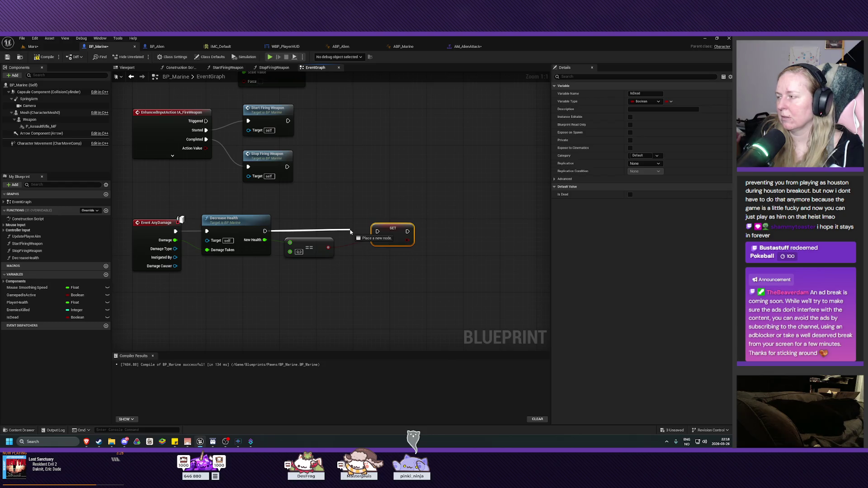
key("Escape")
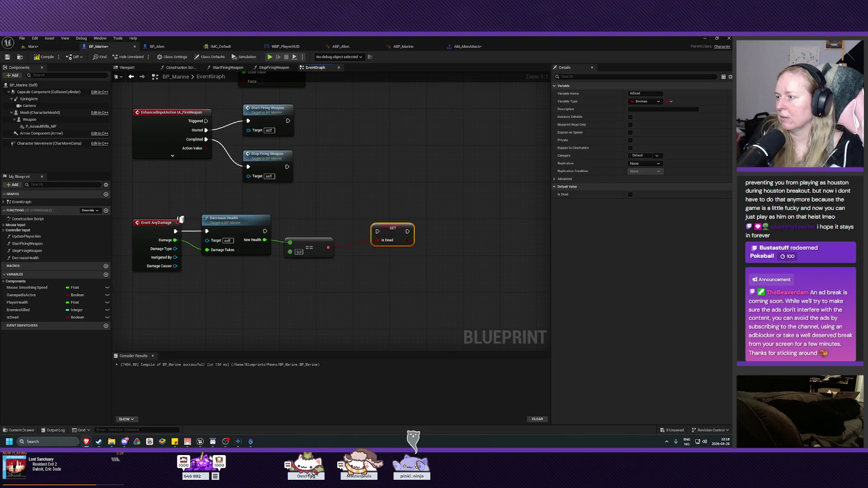
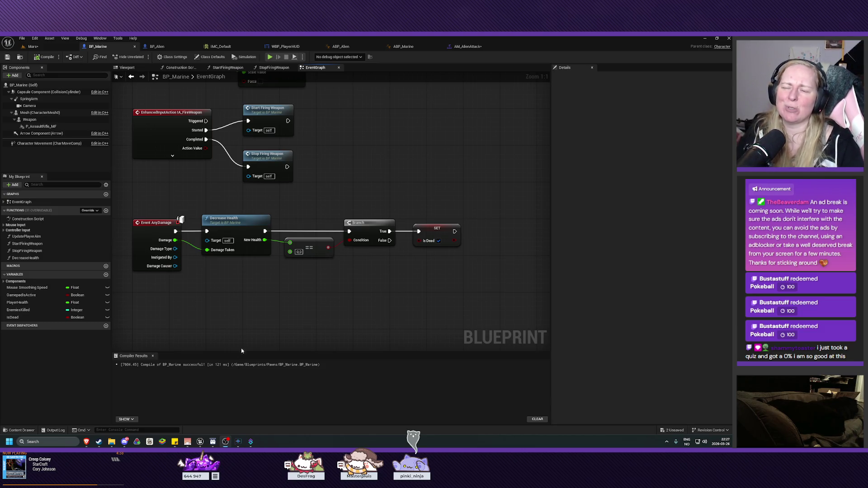
Review the BP_Marine event graph alongside the ABP_Alien and ABP_Marine animation blueprints
mouse_move(346, 299)
left_mouse_down()
mouse_move(350, 327)
mouse_move(346, 288)
mouse_move(349, 311)
left_mouse_up()
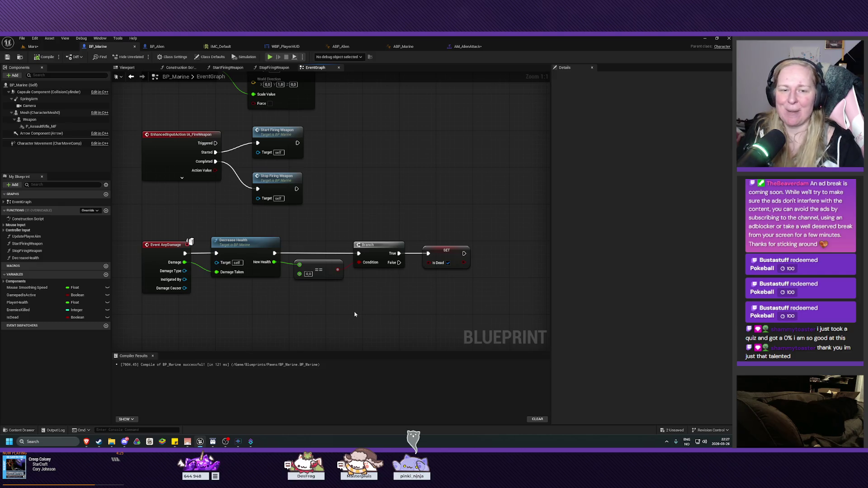
mouse_move(370, 317)
left_mouse_down()
mouse_move(392, 315)
mouse_move(379, 316)
mouse_move(388, 307)
left_mouse_up()
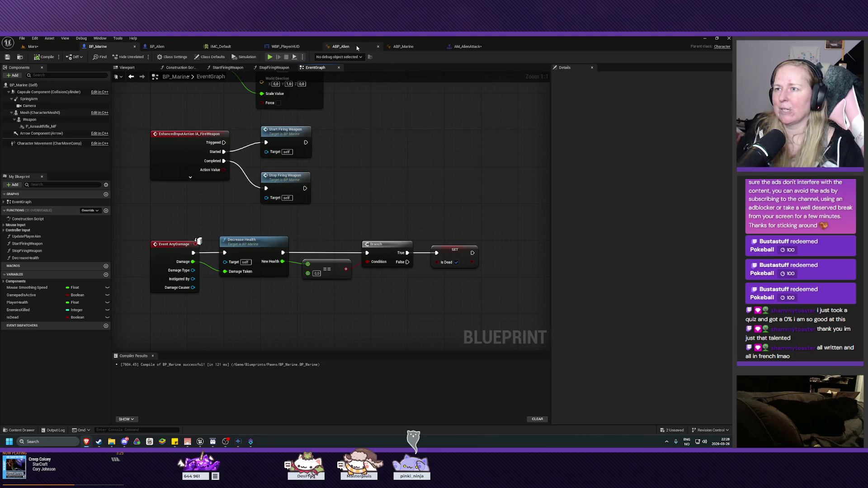
left_click(404, 47)
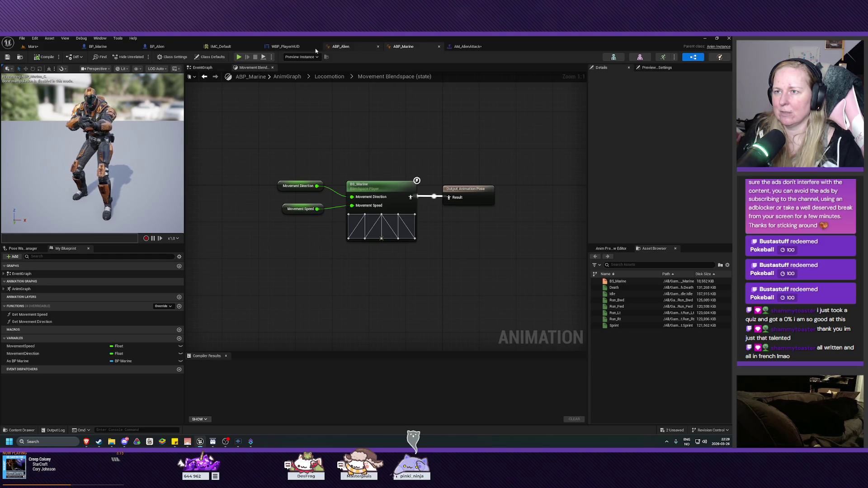
left_click(108, 47)
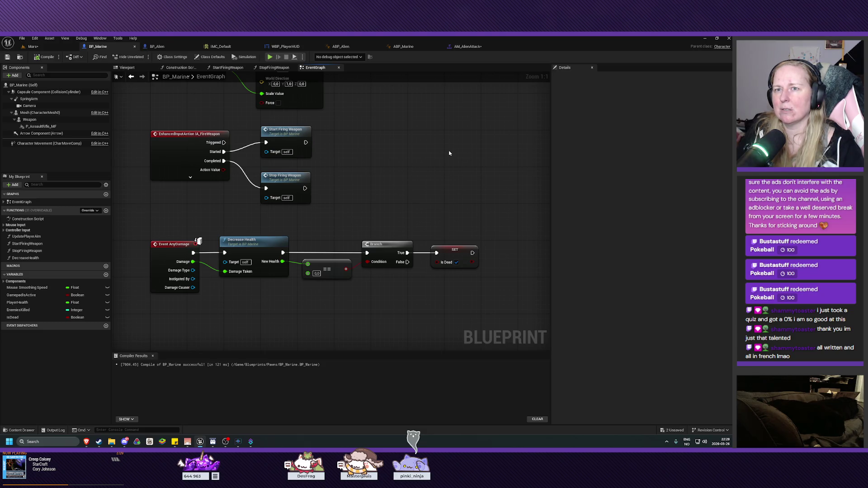
left_click_drag(449, 148, 442, 173)
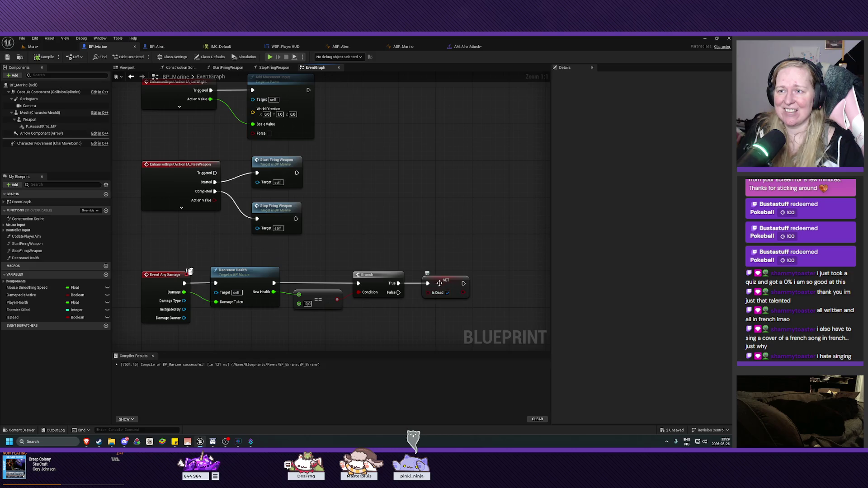
mouse_move(435, 235)
left_mouse_down()
mouse_move(439, 243)
mouse_move(425, 215)
left_mouse_up()
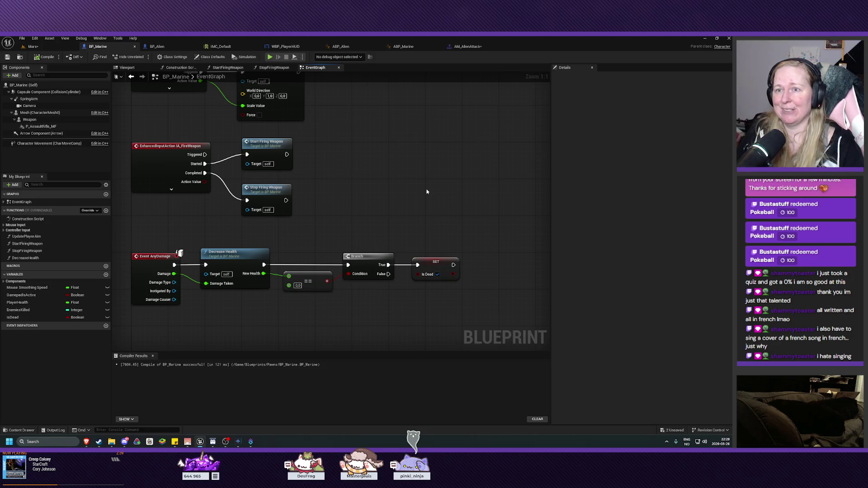
left_click(363, 49)
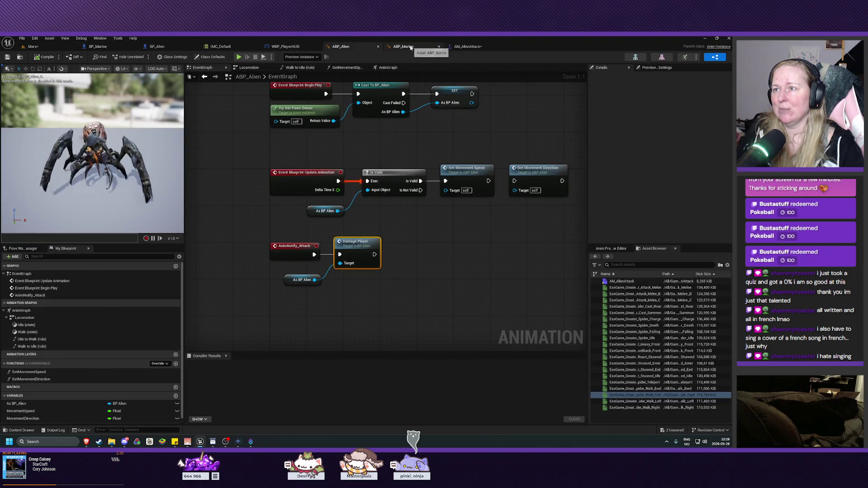
left_click(407, 47)
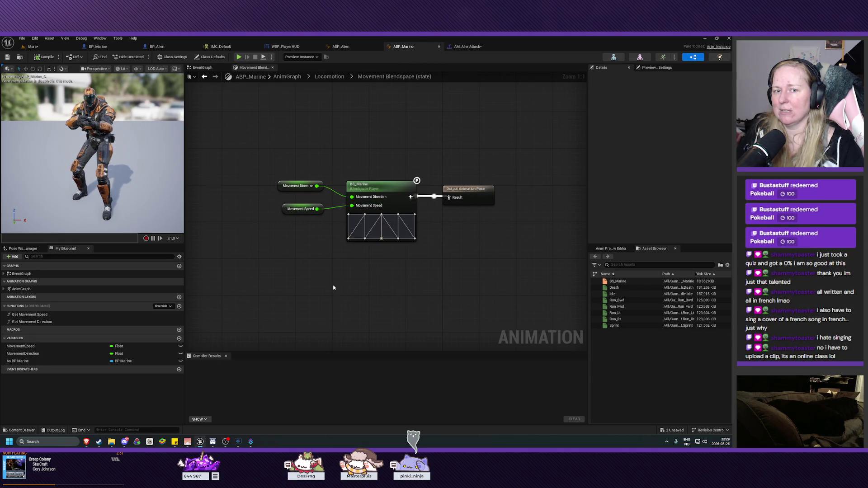
left_click_drag(407, 291, 377, 285)
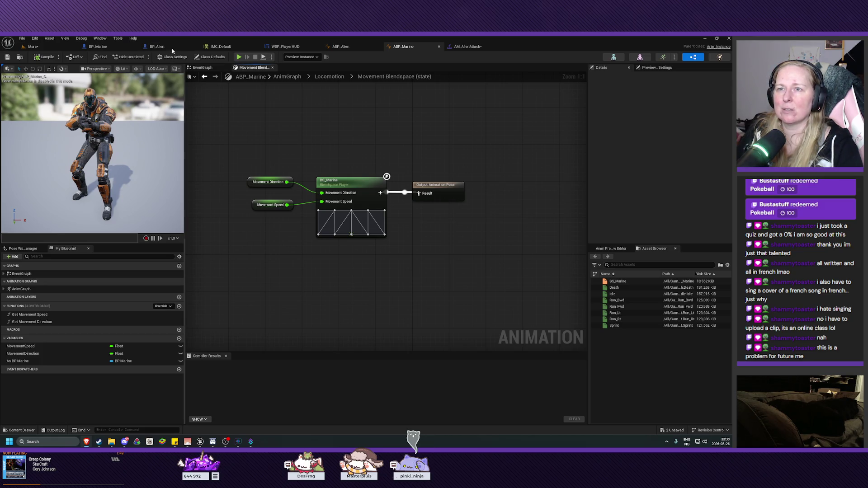
left_click(110, 47)
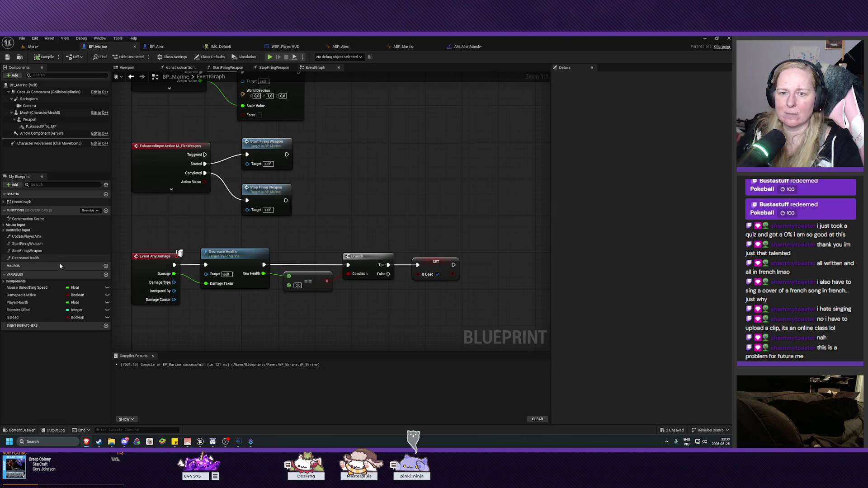
Create a pure function named IsAlive and place an Is Dead getter in it
left_click(106, 211)
type("IsAlive")
key("Return")
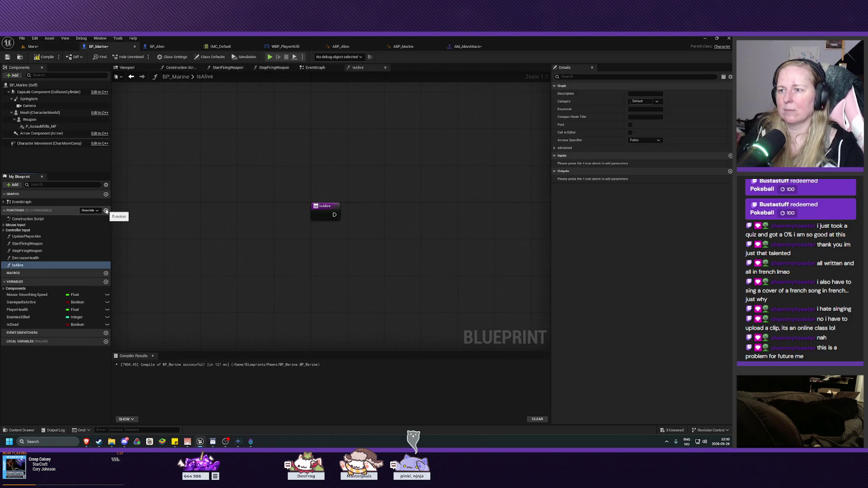
left_click(630, 124)
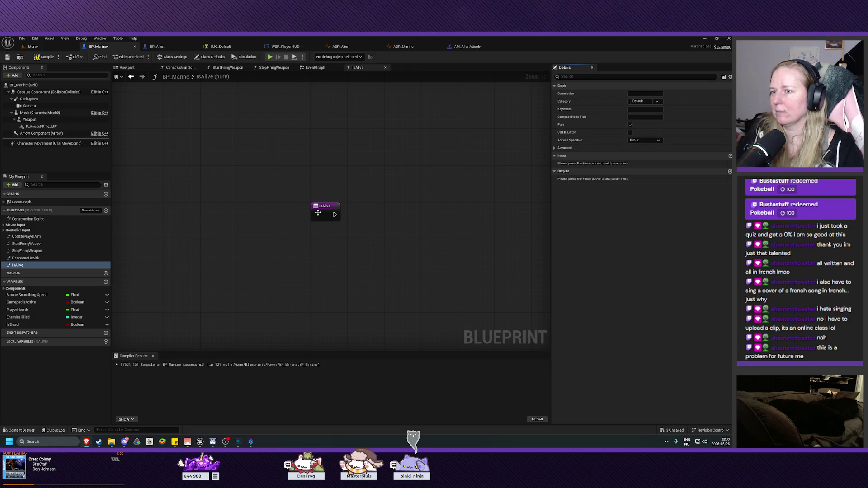
mouse_move(69, 326)
left_mouse_down()
mouse_move(135, 294)
mouse_move(343, 228)
mouse_move(333, 247)
left_mouse_up()
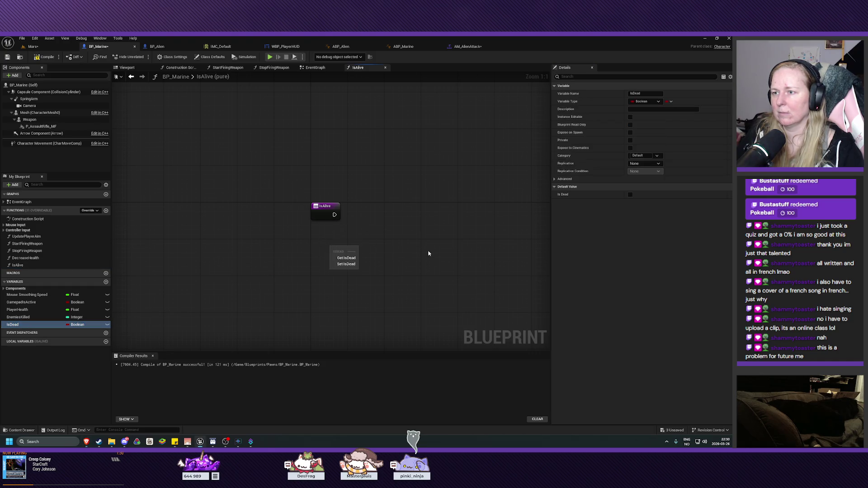
left_click(341, 258)
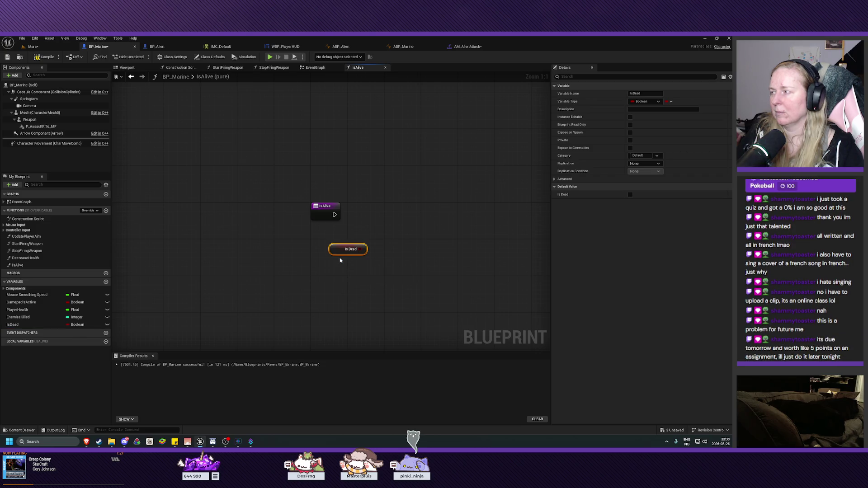
Feed the Is Dead getter into a NOT Boolean node
mouse_move(329, 248)
left_mouse_down()
mouse_move(320, 238)
mouse_move(368, 236)
left_mouse_up()
type("boo")
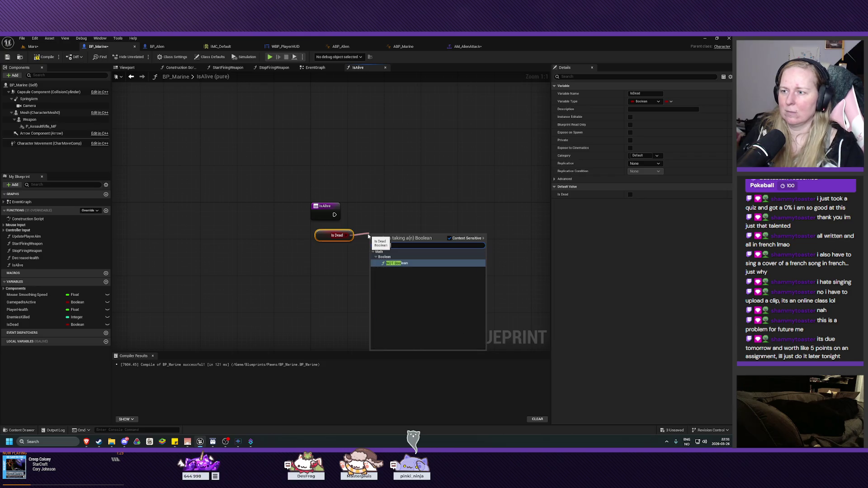
left_click(413, 263)
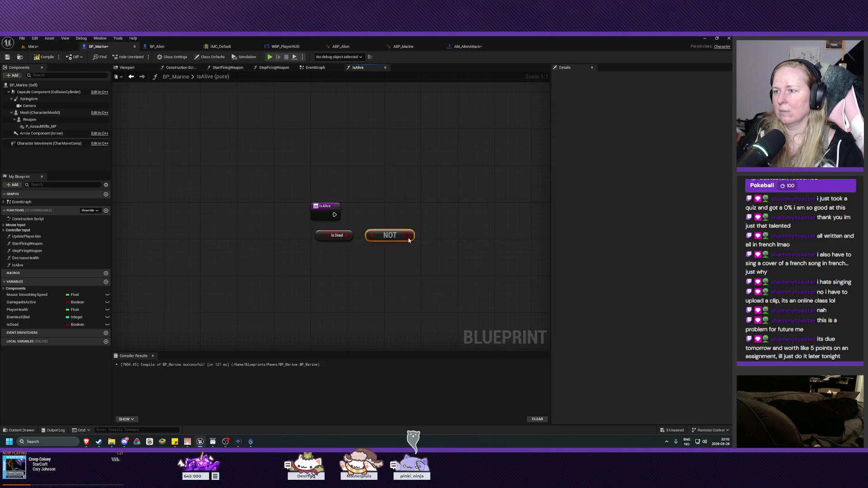
left_click_drag(413, 233, 419, 225)
type("return")
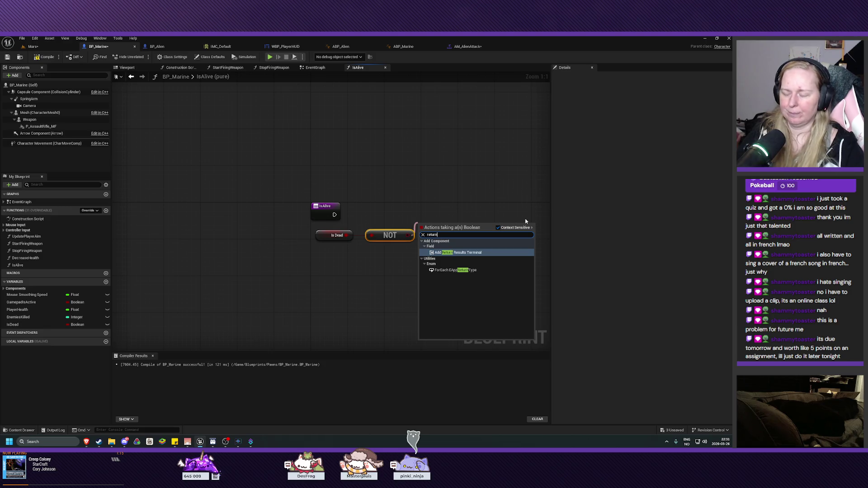
type(" nod")
key("Escape")
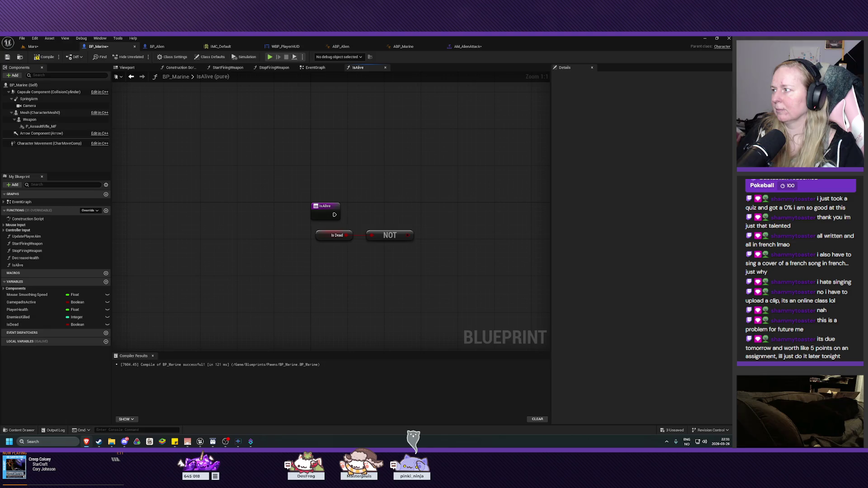
Add a Boolean output on the return node and wire the NOT result into it
left_click(328, 212)
left_click(730, 187)
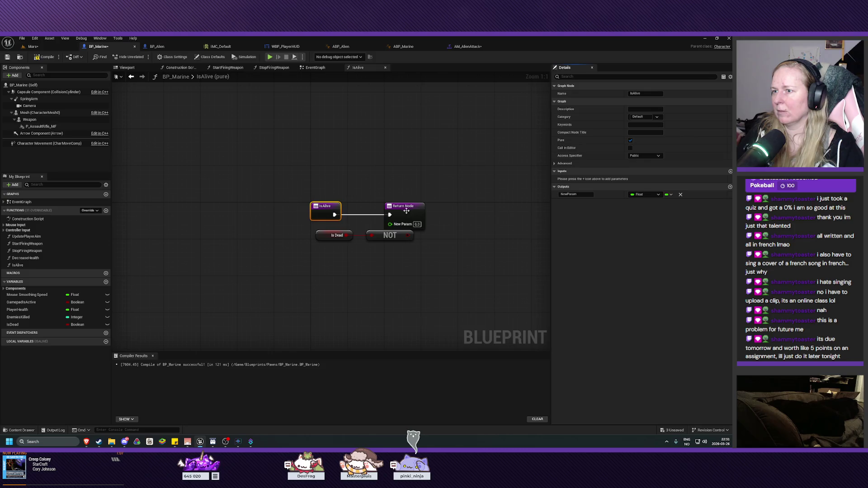
left_click_drag(406, 211, 450, 213)
mouse_move(409, 236)
left_mouse_down()
mouse_move(440, 229)
mouse_move(433, 224)
left_mouse_up()
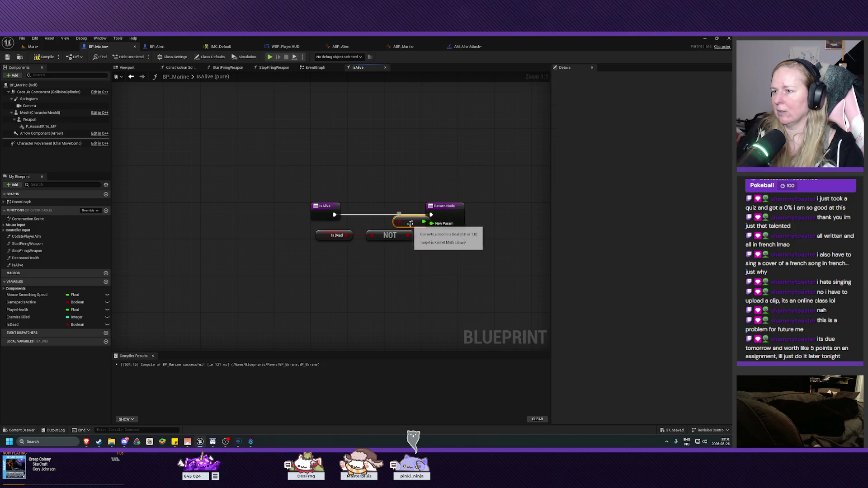
key("Delete")
left_click(445, 216)
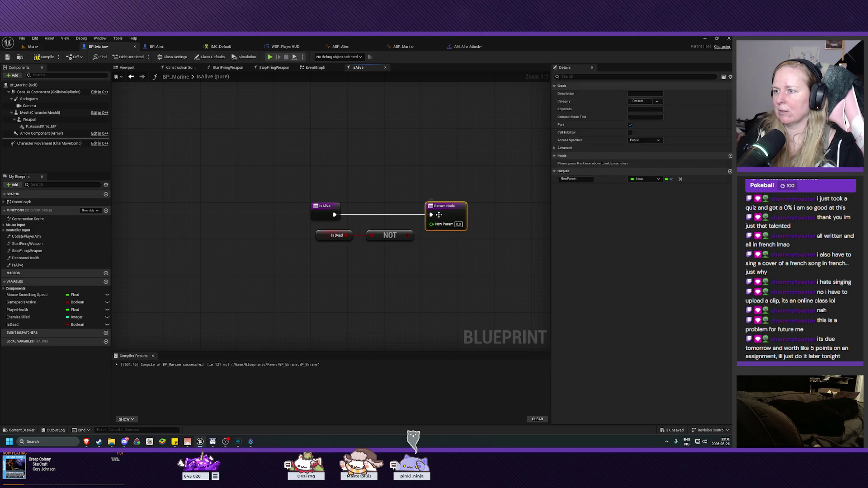
left_click(644, 179)
left_click(647, 195)
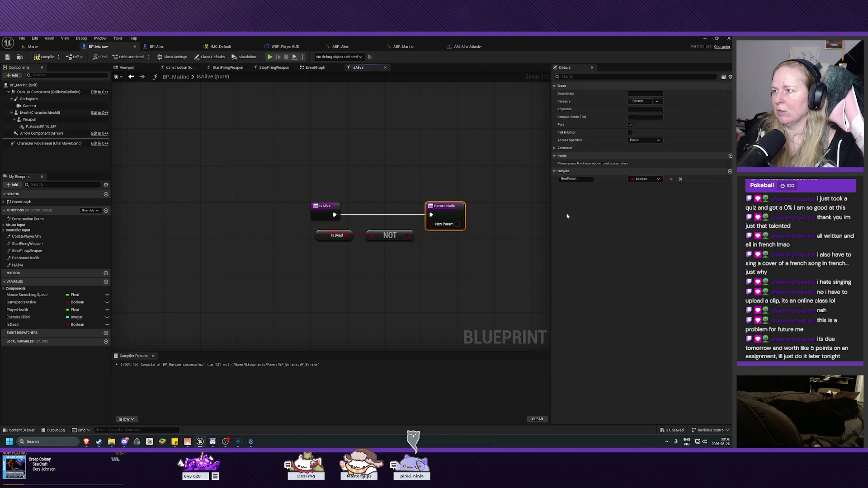
mouse_move(409, 235)
left_mouse_down()
mouse_move(432, 224)
mouse_move(395, 228)
left_mouse_up()
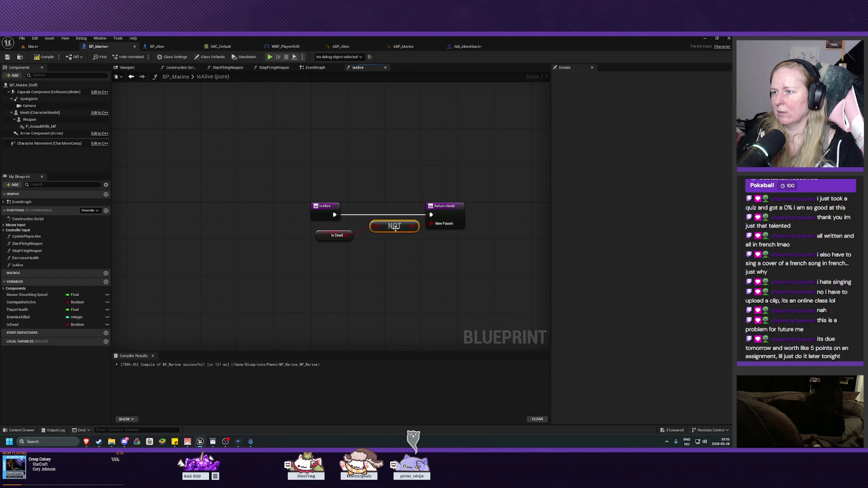
left_click_drag(318, 235, 321, 231)
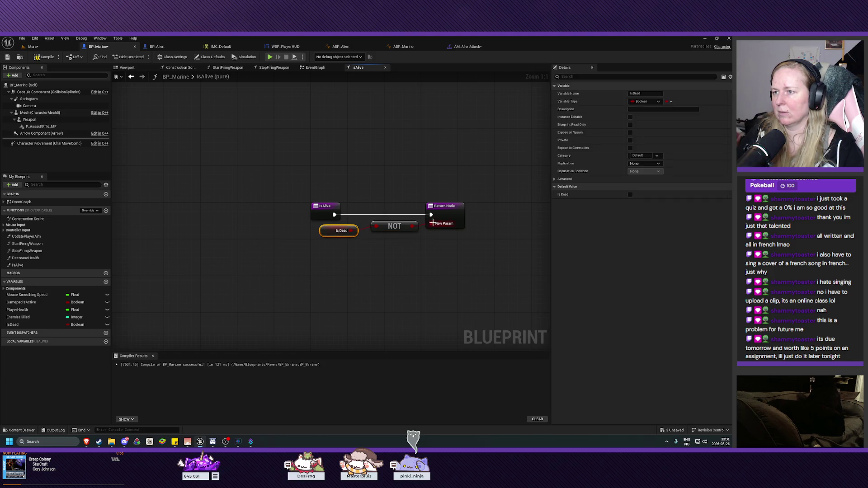
Name the output 'Return Value', then compile and save BP_Marine
left_click(441, 212)
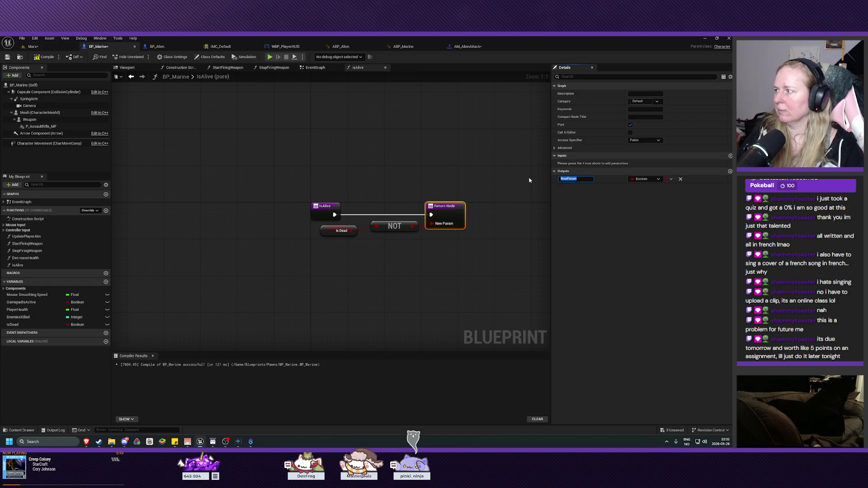
type("Re")
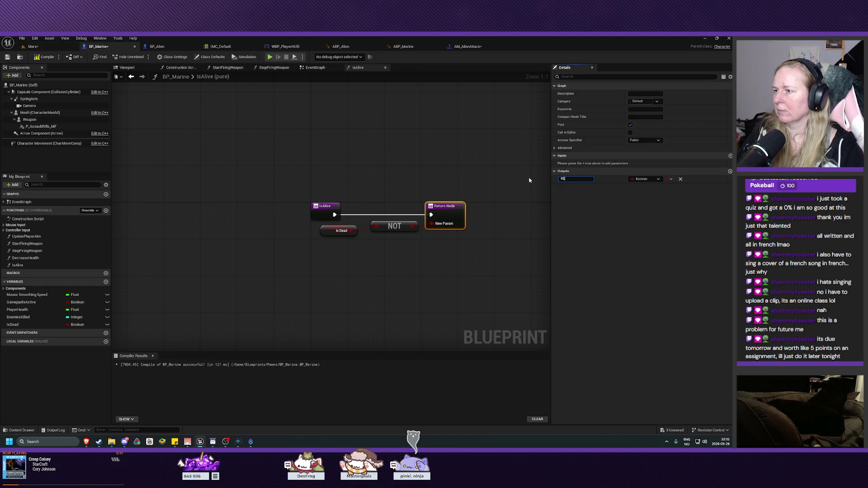
type("turn Value")
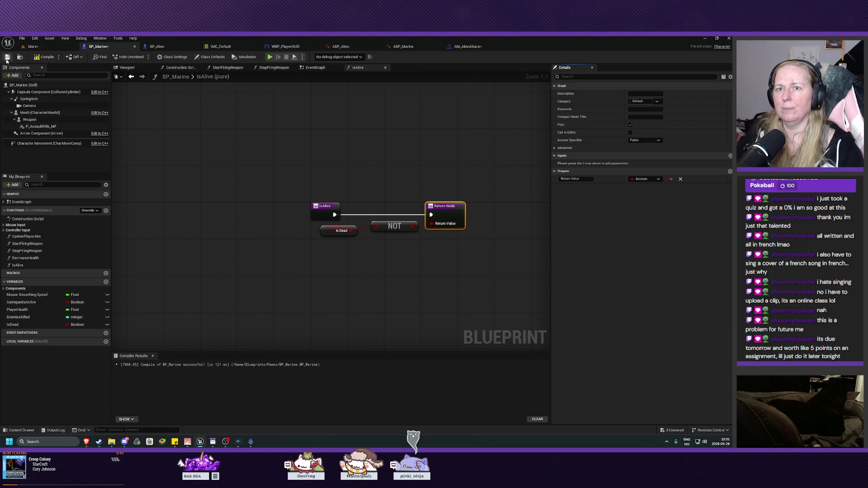
left_click(44, 57)
left_click(7, 57)
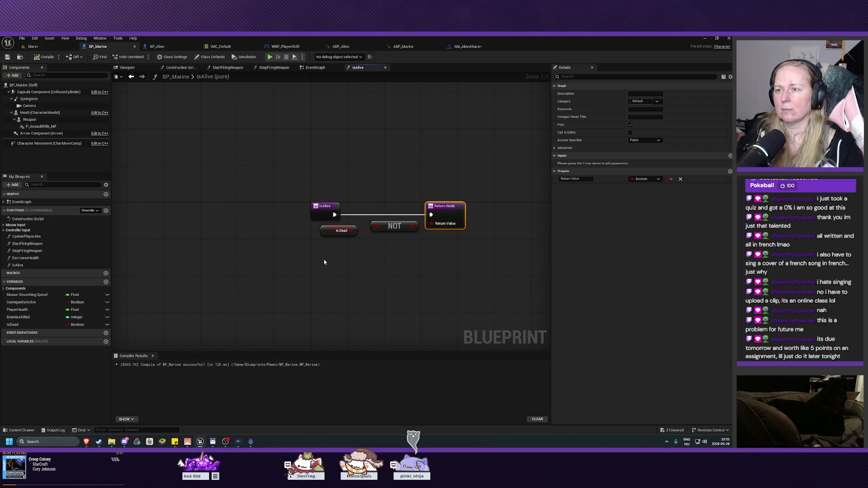
Close the IsAlive, StopFiringWeapon and StartFiringWeapon graph tabs, then reopen StartFiringWeapon
left_click_drag(301, 243, 190, 221)
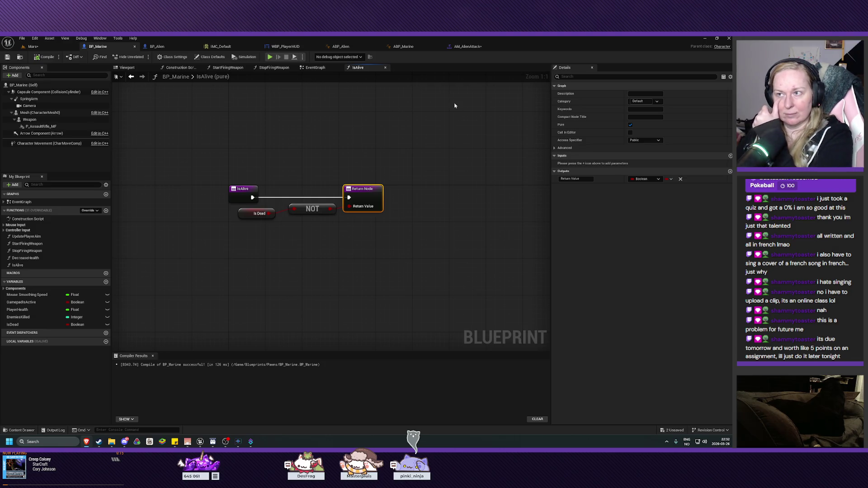
left_click(386, 67)
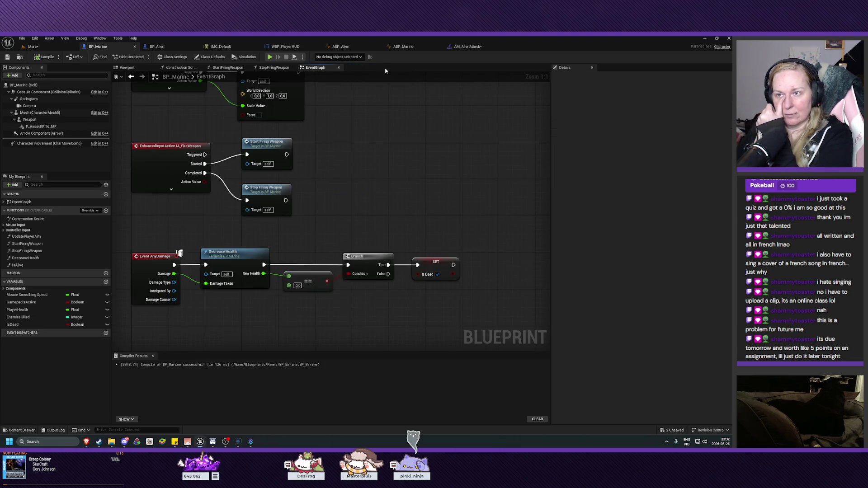
left_click(293, 67)
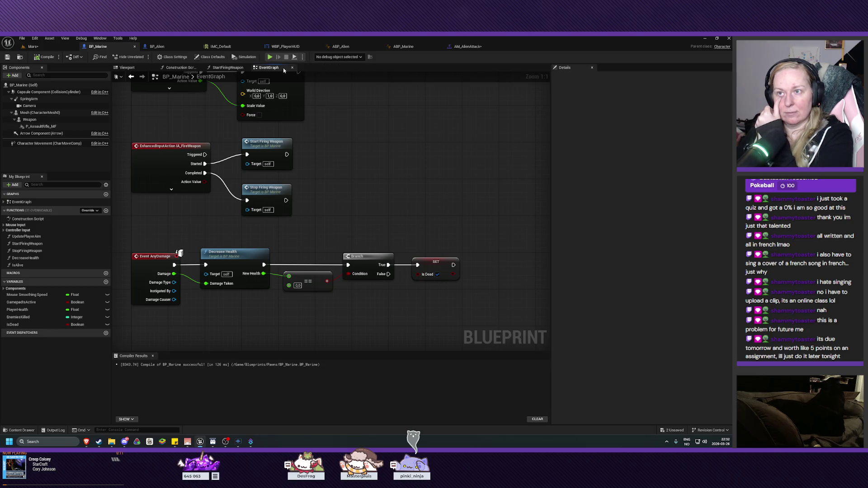
left_click(246, 67)
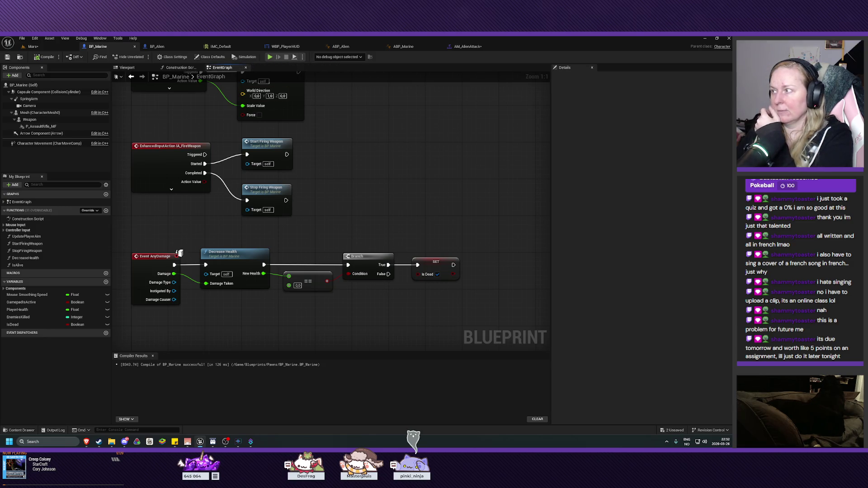
double_click(287, 150)
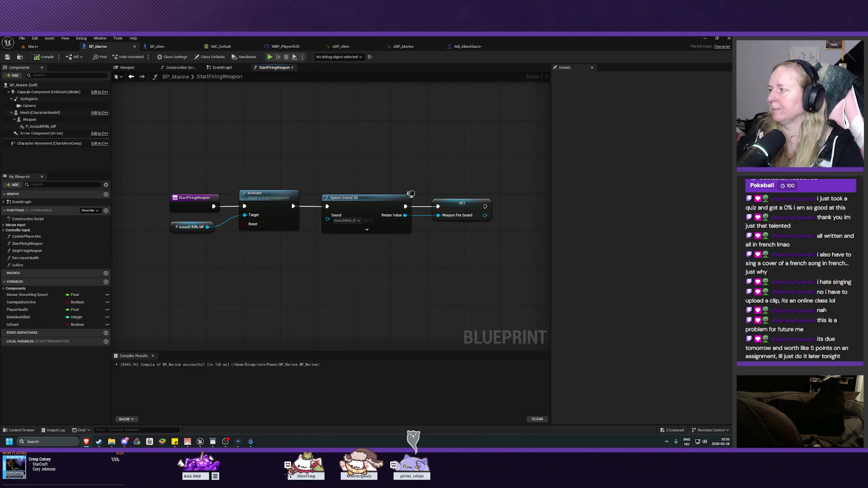
Insert a Branch driven by Is Alive before the rifle's Activate node
mouse_move(191, 237)
left_mouse_down()
mouse_move(465, 235)
mouse_move(495, 220)
left_mouse_up()
left_click_drag(266, 203, 345, 203)
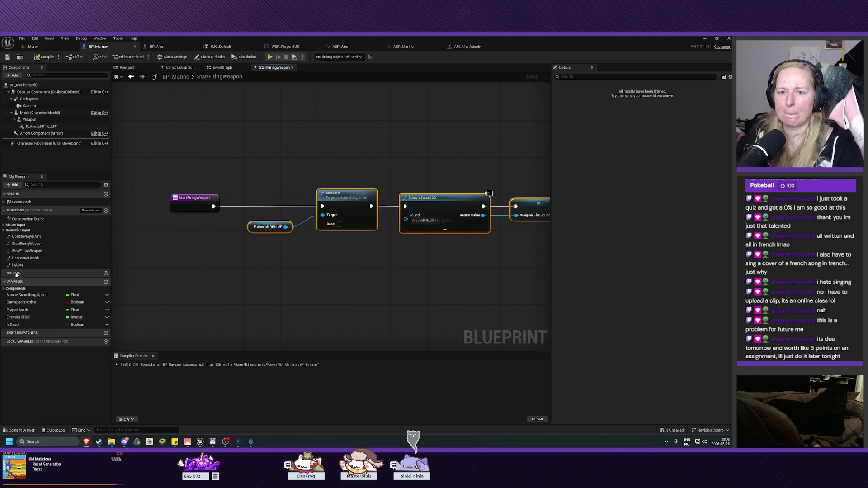
left_click_drag(17, 266, 214, 240)
type("bran")
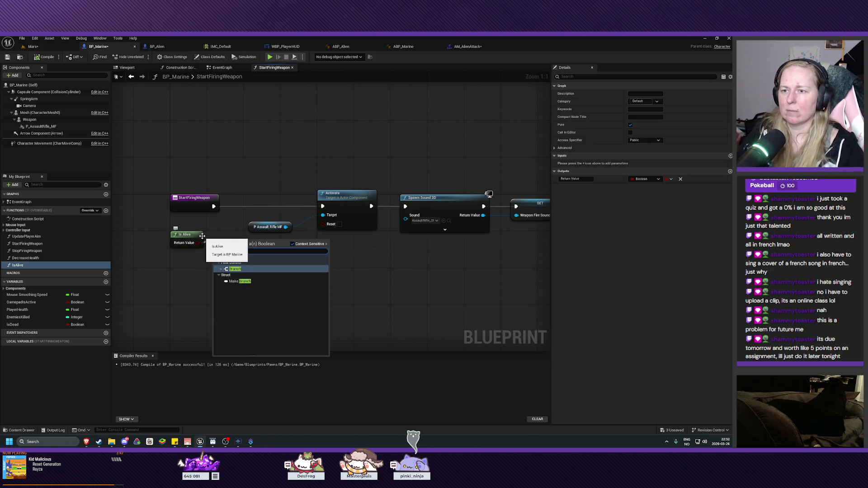
left_click(235, 269)
mouse_move(237, 240)
left_mouse_down()
mouse_move(258, 199)
mouse_move(269, 199)
mouse_move(254, 241)
left_mouse_up()
mouse_move(213, 206)
left_mouse_down()
mouse_move(339, 211)
mouse_move(323, 206)
left_mouse_up()
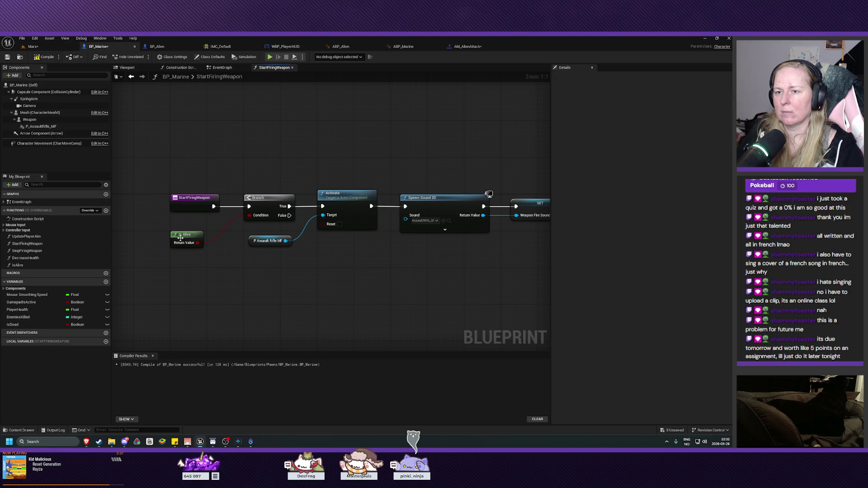
left_click_drag(181, 238, 195, 230)
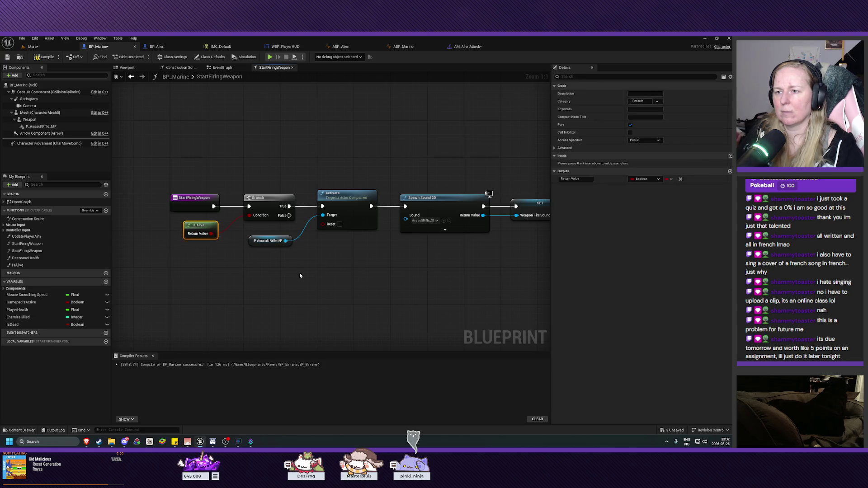
Save and compile BP_Marine
key("ctrl+s")
left_click(44, 56)
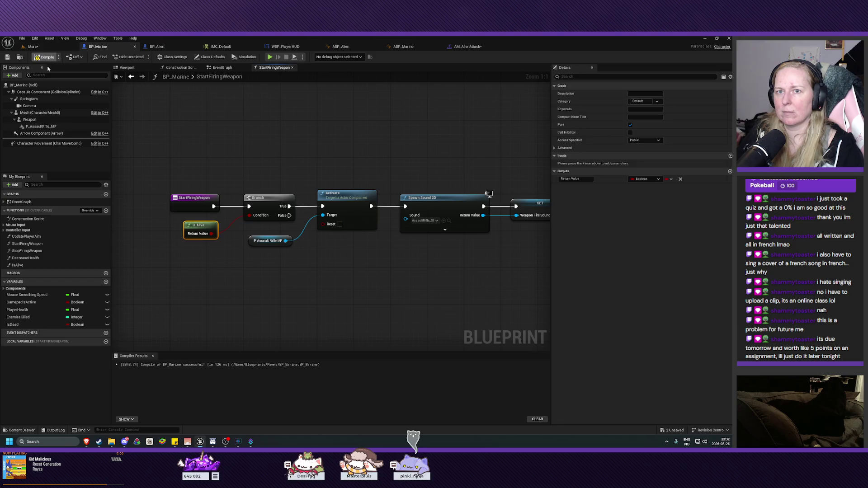
left_click_drag(363, 238, 297, 235)
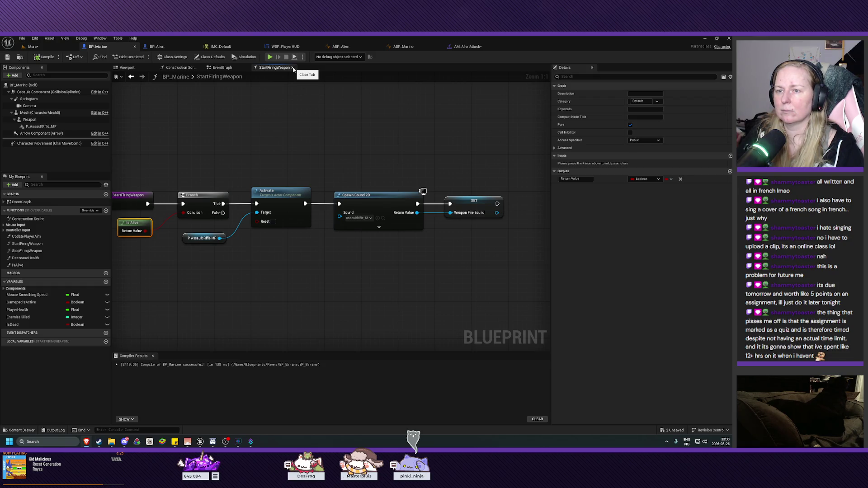
Add a Stop Firing Weapon call after SET Is Dead in the EventGraph and compile
left_click(293, 68)
mouse_move(387, 174)
left_mouse_down()
mouse_move(433, 226)
mouse_move(434, 192)
mouse_move(409, 134)
left_mouse_up()
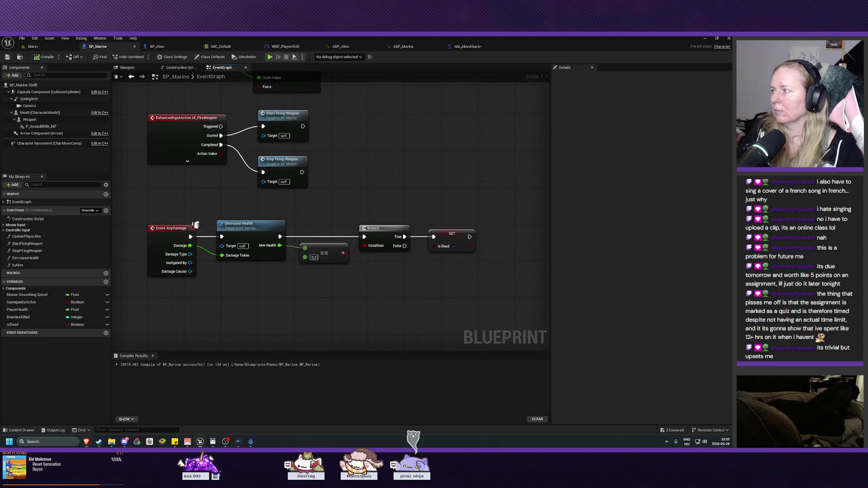
left_click_drag(490, 285, 449, 284)
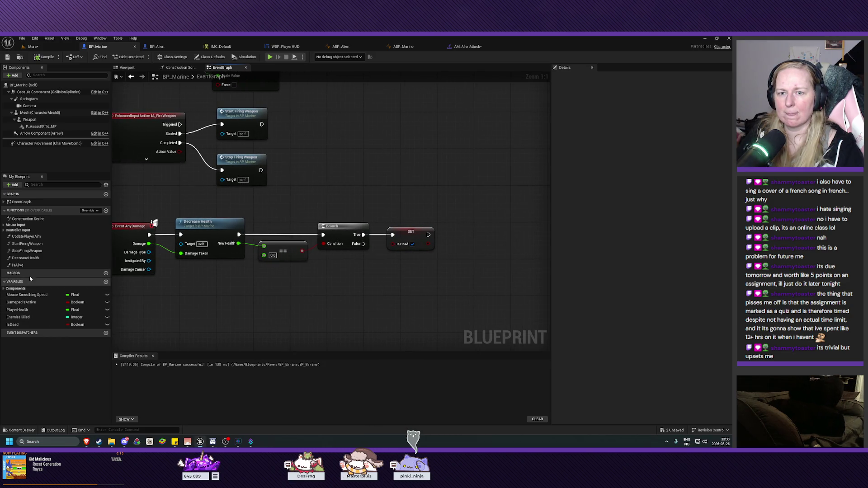
left_click(26, 251)
mouse_move(26, 251)
left_mouse_down()
mouse_move(475, 281)
mouse_move(471, 229)
mouse_move(452, 239)
mouse_move(467, 229)
left_mouse_up()
left_click(45, 57)
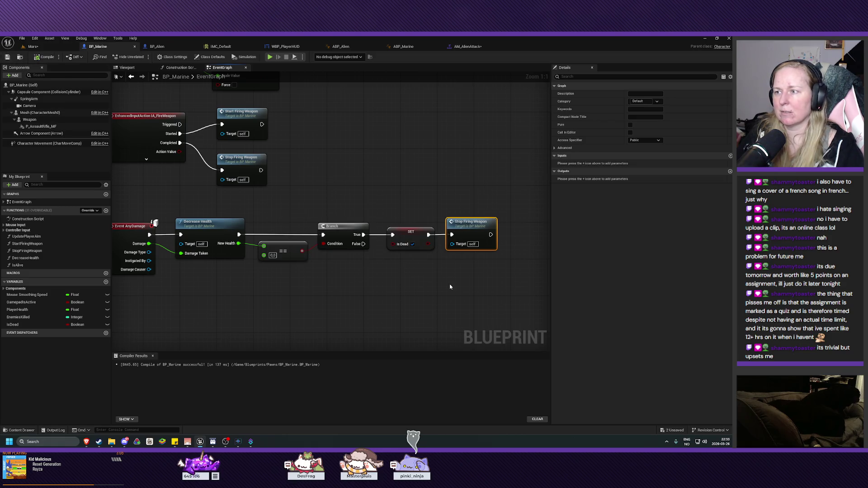
Review the movement, firing and damage nodes, briefly checking the StartFiringWeapon graph
left_click_drag(449, 287, 408, 290)
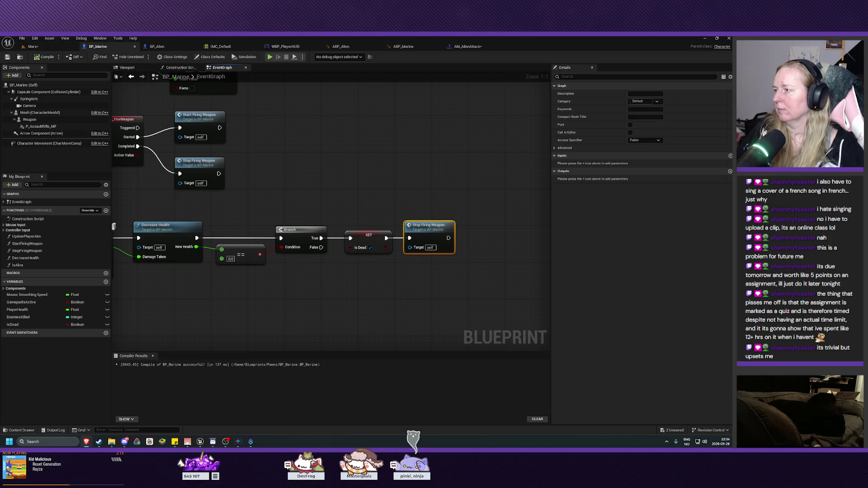
mouse_move(335, 310)
left_mouse_down()
mouse_move(352, 317)
mouse_move(423, 237)
left_mouse_up()
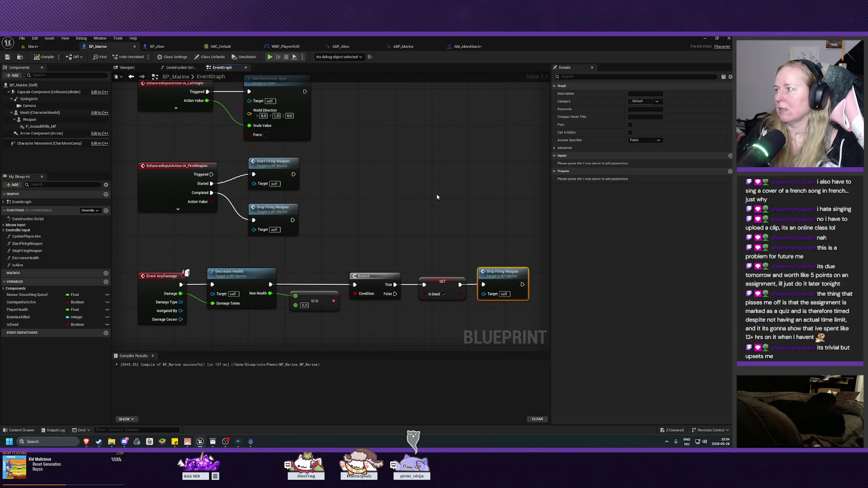
mouse_move(430, 174)
left_mouse_down()
mouse_move(419, 193)
mouse_move(419, 319)
left_mouse_up()
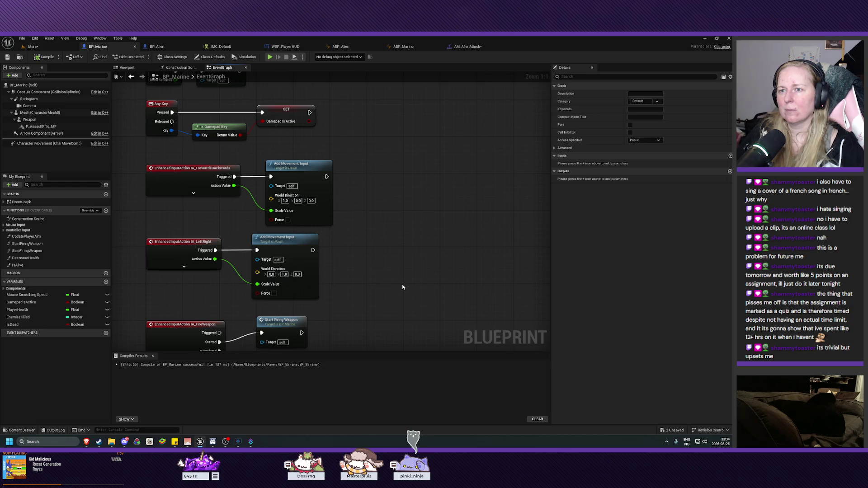
left_click_drag(401, 285, 409, 195)
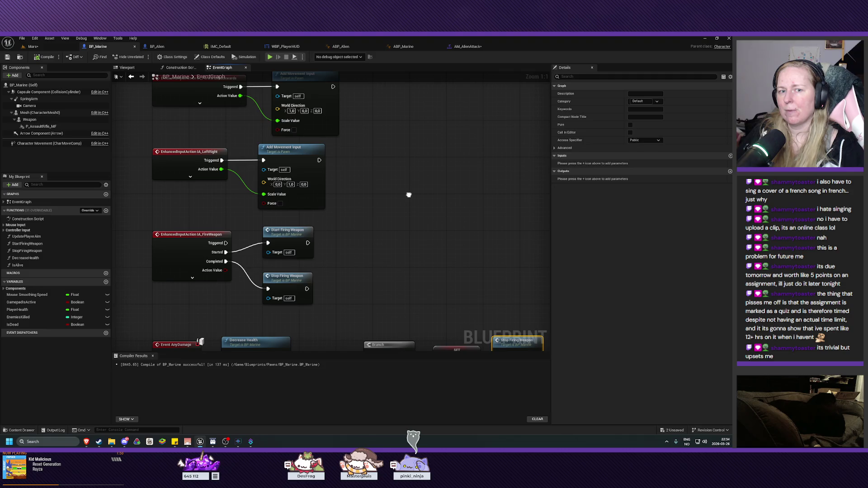
left_click_drag(409, 195, 409, 256)
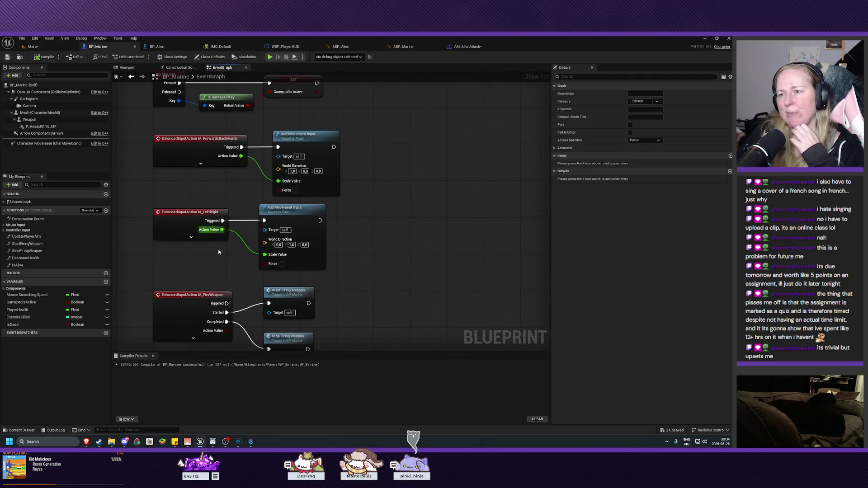
double_click(289, 291)
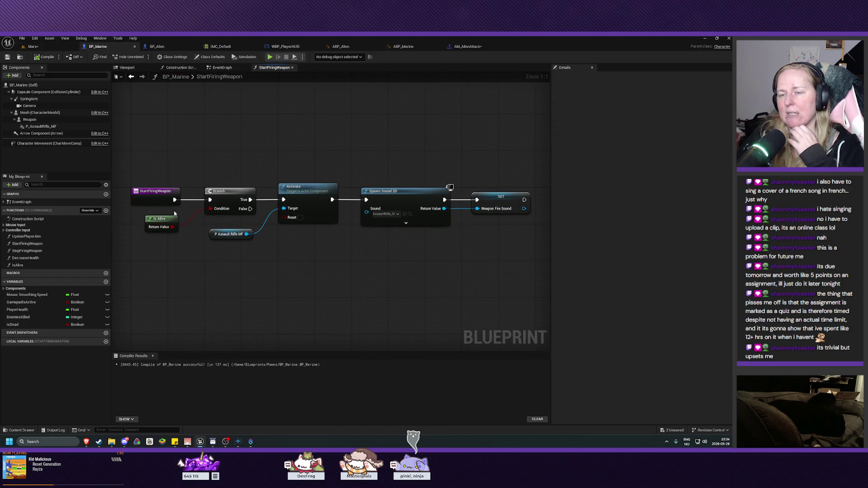
left_click(222, 67)
left_click_drag(381, 311, 381, 315)
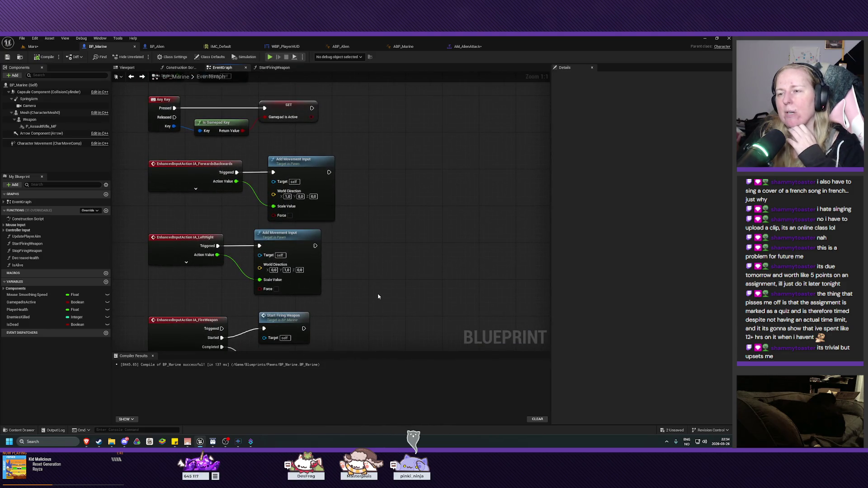
mouse_move(378, 296)
left_mouse_down()
mouse_move(308, 188)
mouse_move(174, 89)
mouse_move(131, 71)
left_mouse_up()
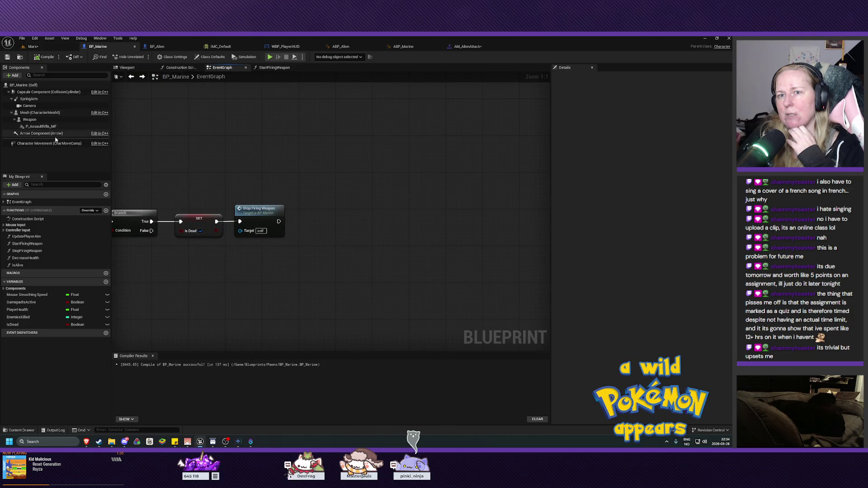
Add a Deactivate call on Character Movement after Stop Firing Weapon
mouse_move(54, 143)
left_mouse_down()
mouse_move(296, 203)
mouse_move(317, 227)
left_mouse_up()
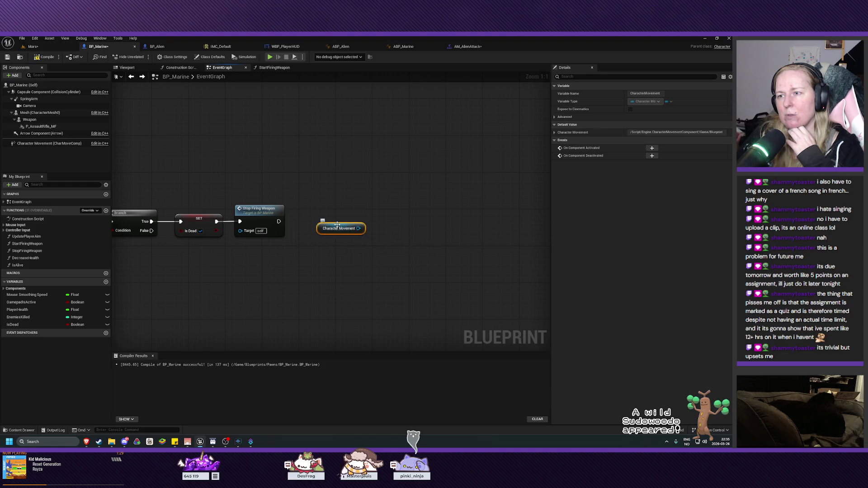
mouse_move(340, 227)
left_mouse_down()
mouse_move(284, 254)
mouse_move(322, 240)
left_mouse_up()
type("deacti")
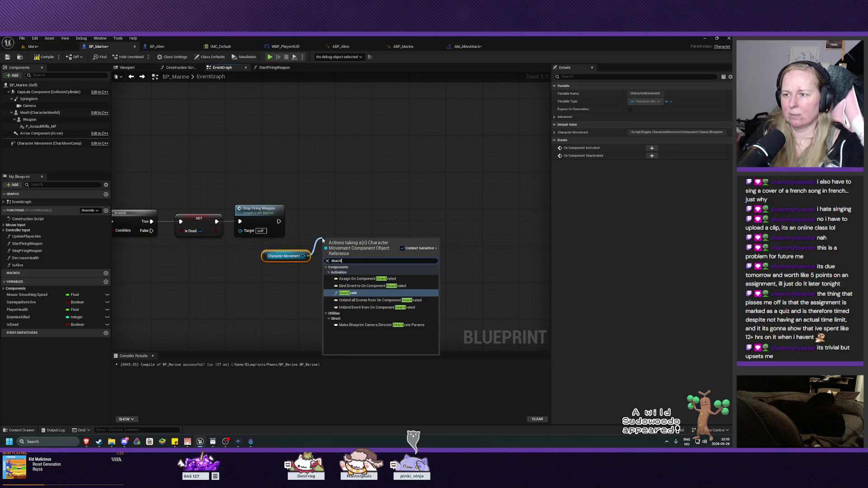
key("Return")
mouse_move(339, 245)
left_mouse_down()
mouse_move(322, 217)
mouse_move(294, 224)
mouse_move(309, 226)
mouse_move(325, 212)
left_mouse_up()
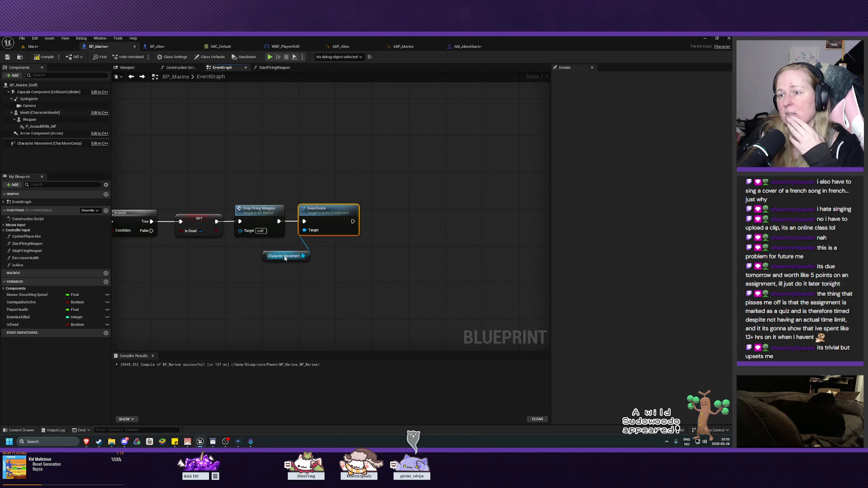
left_click_drag(285, 258, 254, 255)
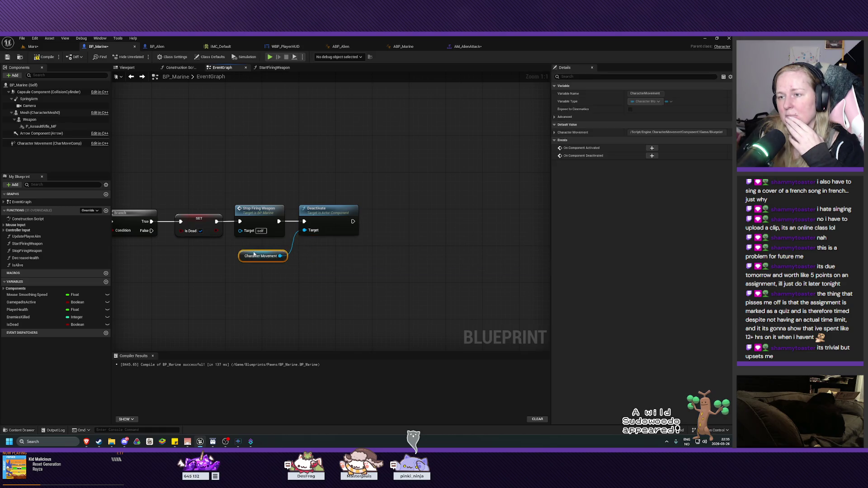
Compile BP_Marine and look over the death chain and firing nodes
mouse_move(332, 266)
left_mouse_down()
mouse_move(423, 340)
mouse_move(389, 329)
mouse_move(287, 260)
mouse_move(352, 300)
left_mouse_up()
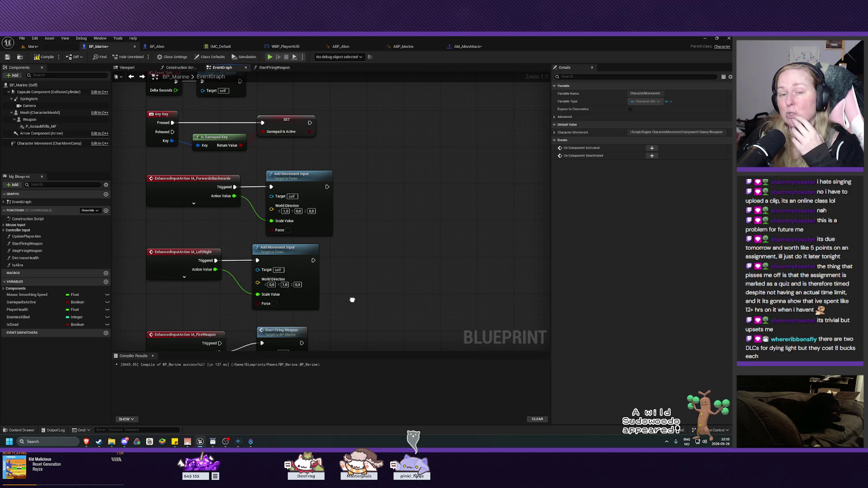
mouse_move(353, 300)
left_mouse_down()
mouse_move(347, 221)
mouse_move(286, 128)
mouse_move(394, 181)
mouse_move(230, 63)
left_mouse_up()
left_click(46, 57)
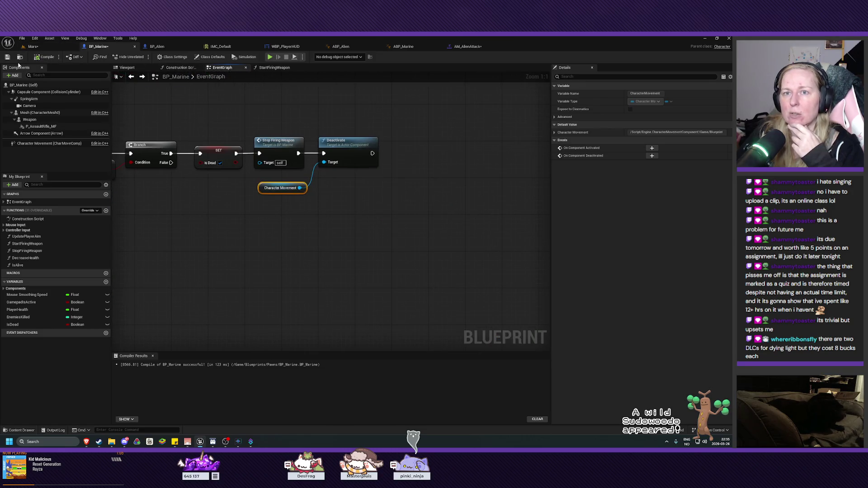
left_click_drag(306, 221, 335, 288)
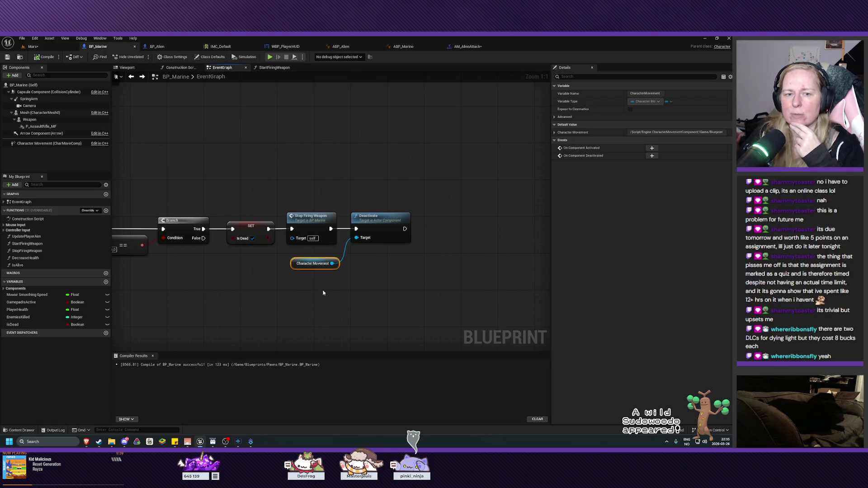
left_click_drag(276, 291, 339, 287)
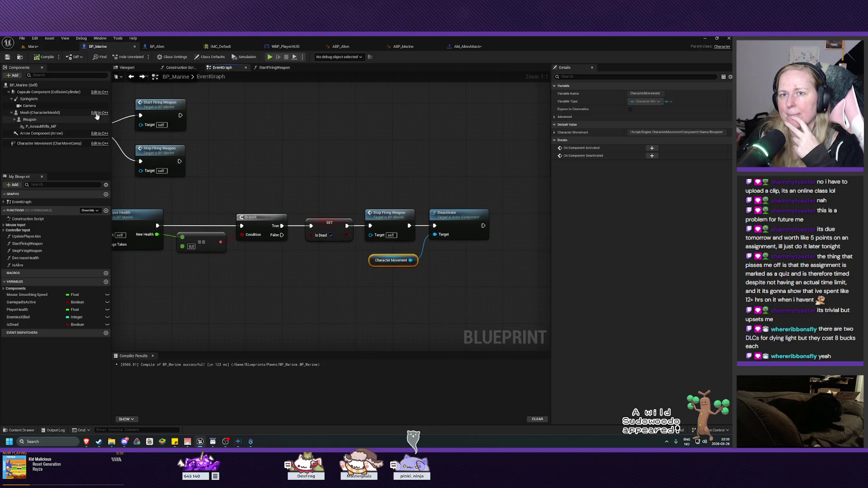
Play-test the Mars level, moving the marine away from the spider, then return to BP_Marine
left_click(43, 48)
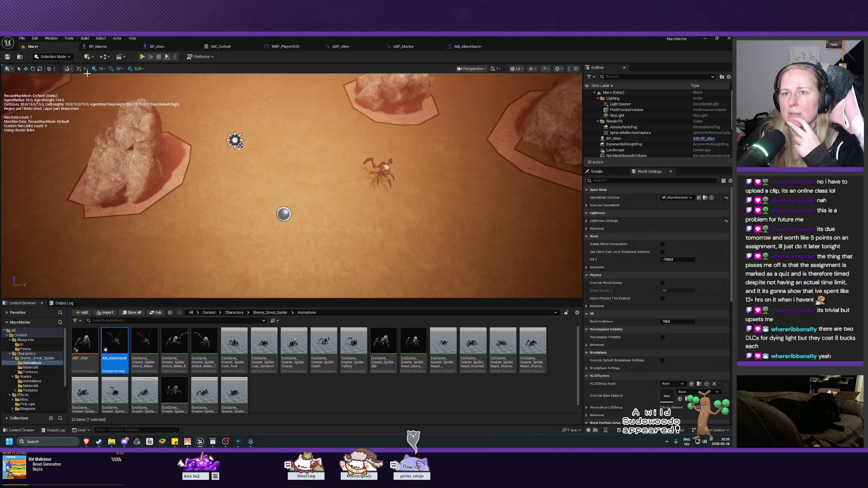
left_click(142, 57)
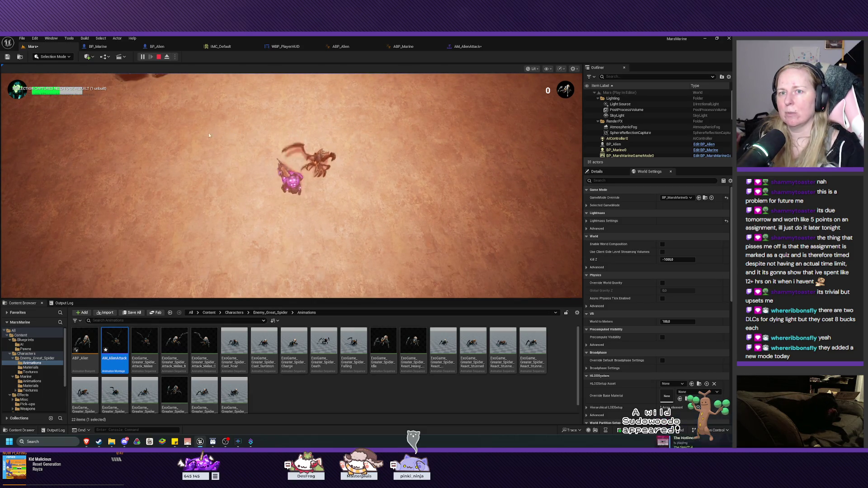
left_click(254, 143)
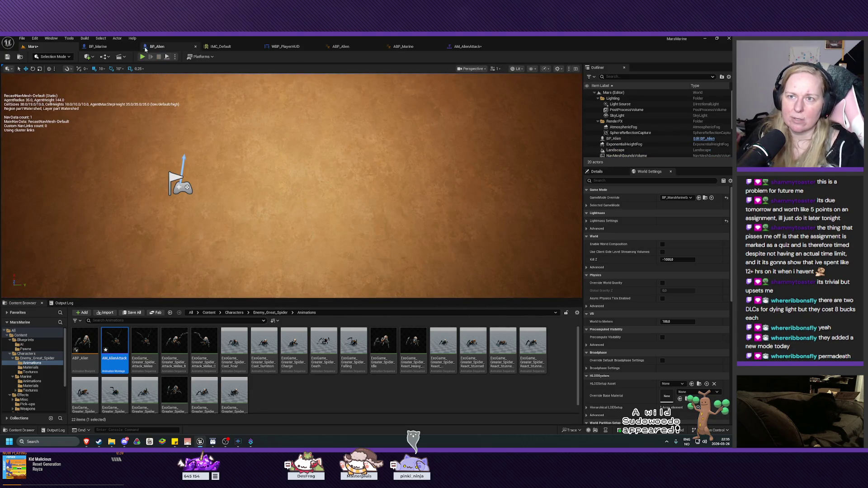
left_click(110, 46)
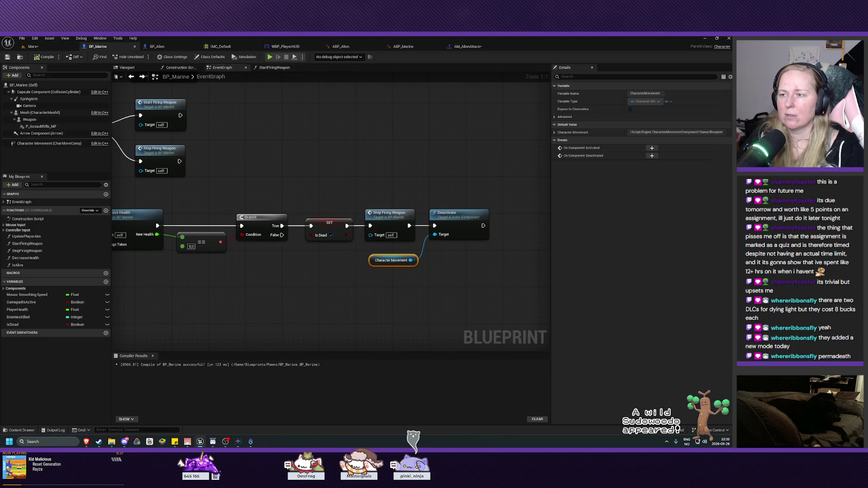
Delete the Deactivate and Character Movement nodes from the death chain and recompile
mouse_move(408, 161)
left_mouse_down()
mouse_move(417, 254)
mouse_move(397, 274)
mouse_move(357, 290)
left_mouse_up()
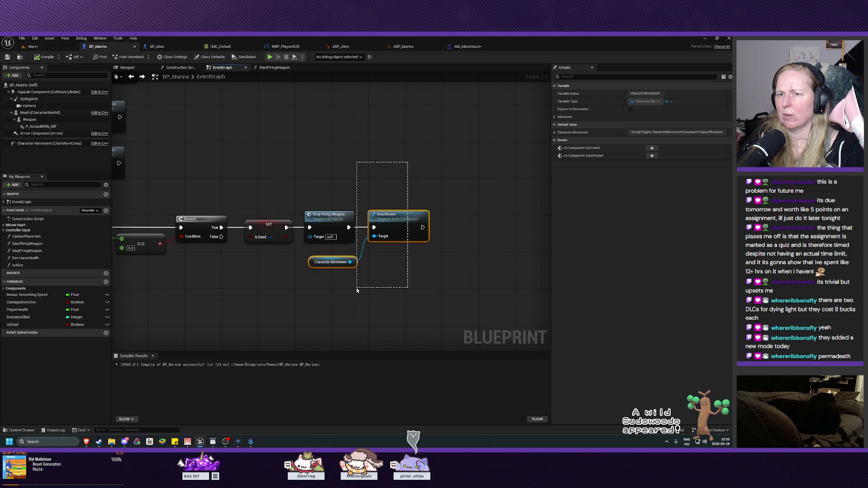
left_click_drag(356, 290, 357, 291)
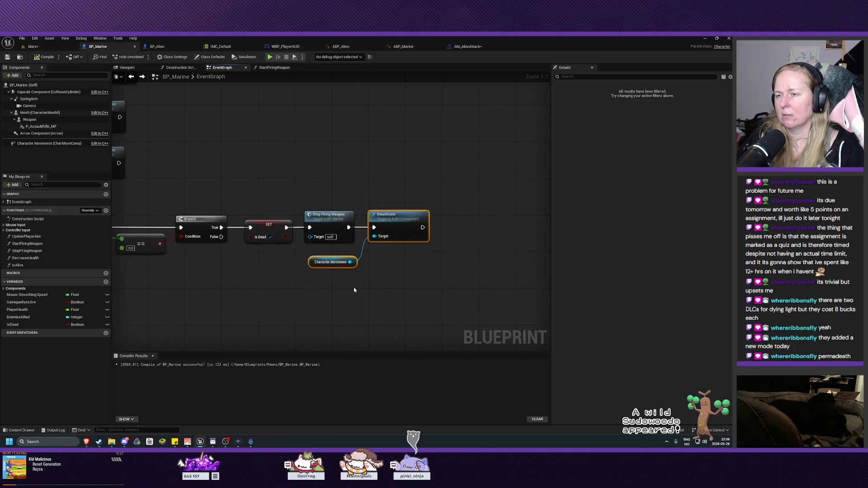
key("Delete")
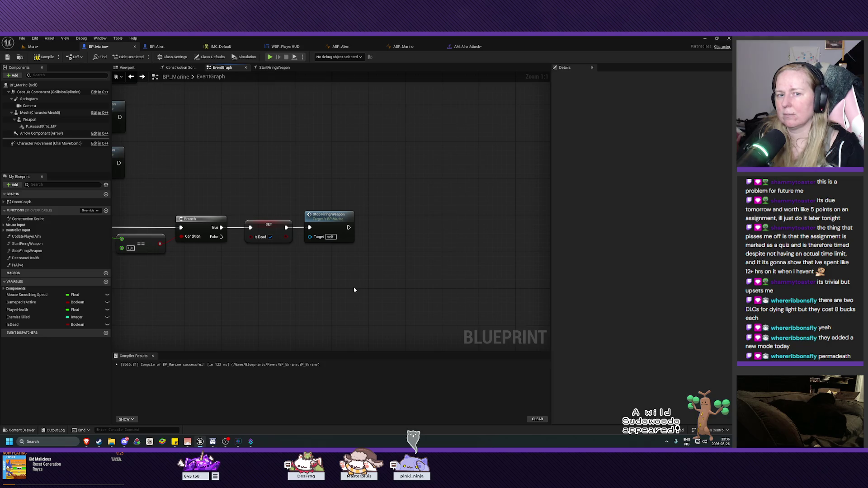
left_click_drag(354, 290, 351, 265)
left_click(44, 57)
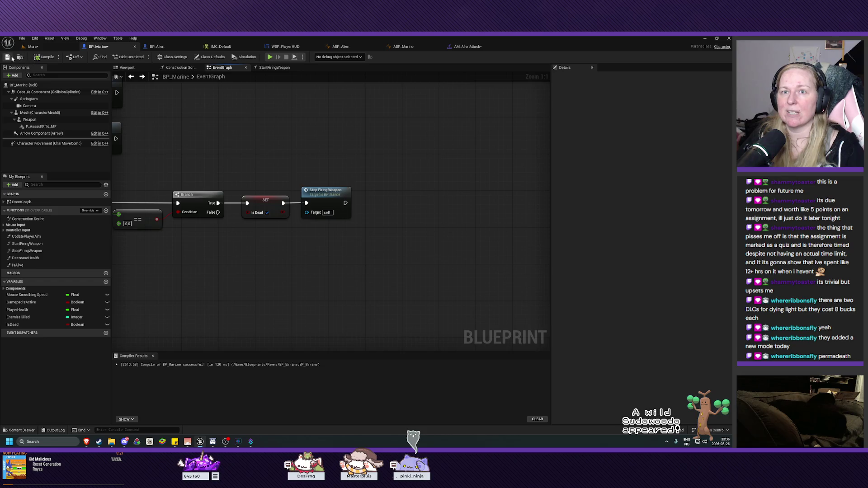
mouse_move(213, 136)
left_mouse_down()
mouse_move(437, 255)
mouse_move(428, 329)
left_mouse_up()
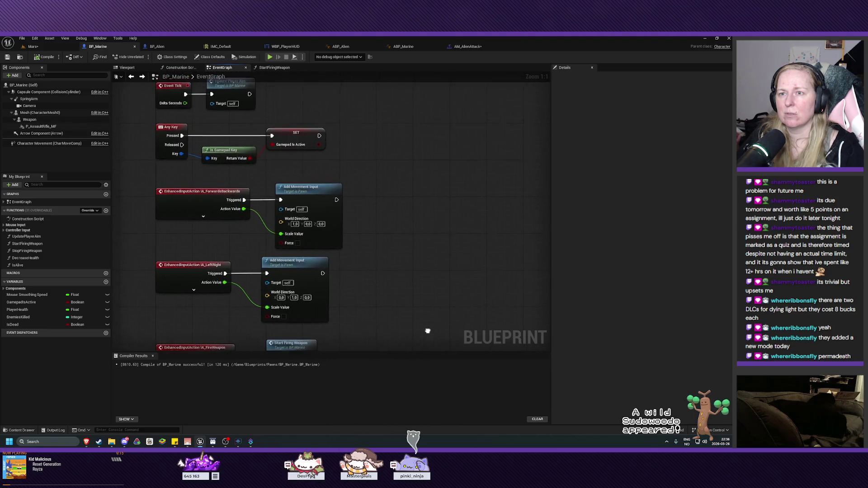
Inspect the UpdatePlayerAim and DecreaseHealth function graphs
left_click_drag(417, 217, 419, 285)
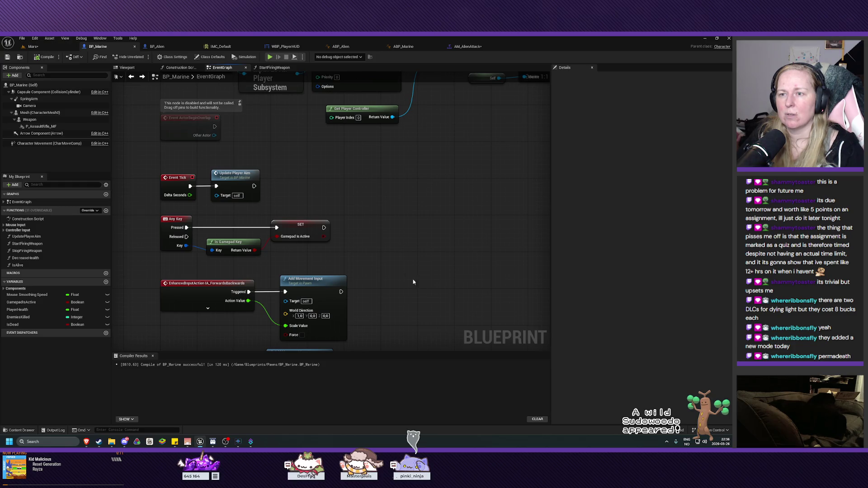
double_click(233, 180)
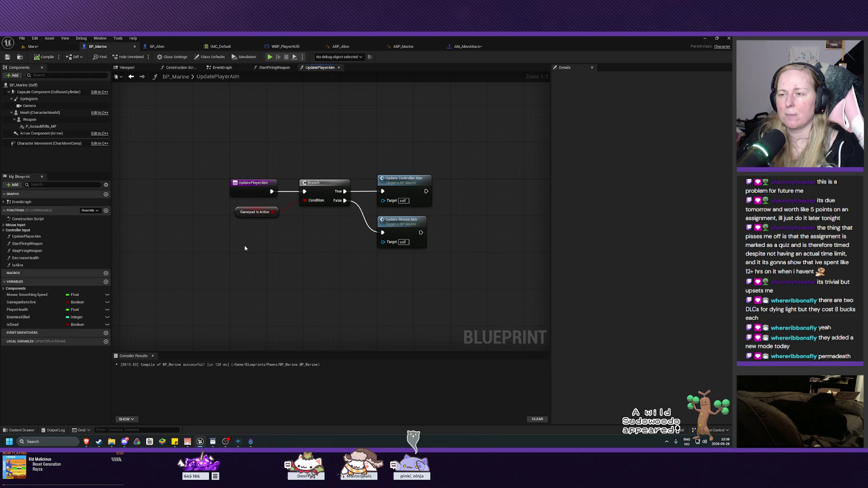
key("alt+Left")
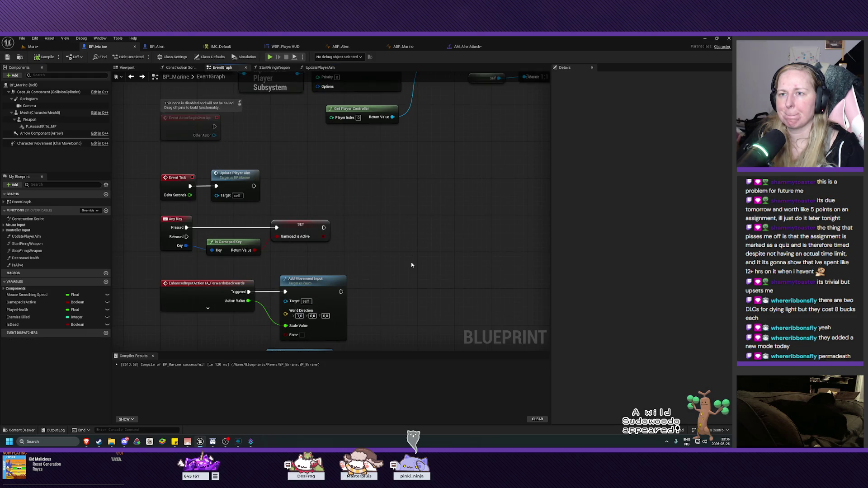
left_click_drag(412, 265, 415, 234)
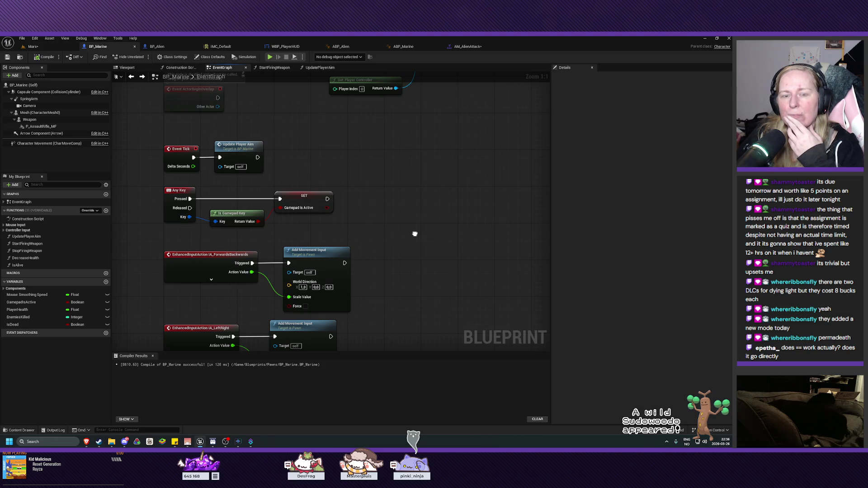
mouse_move(415, 233)
left_mouse_down()
mouse_move(345, 82)
mouse_move(384, 123)
mouse_move(305, 117)
left_mouse_up()
mouse_move(264, 226)
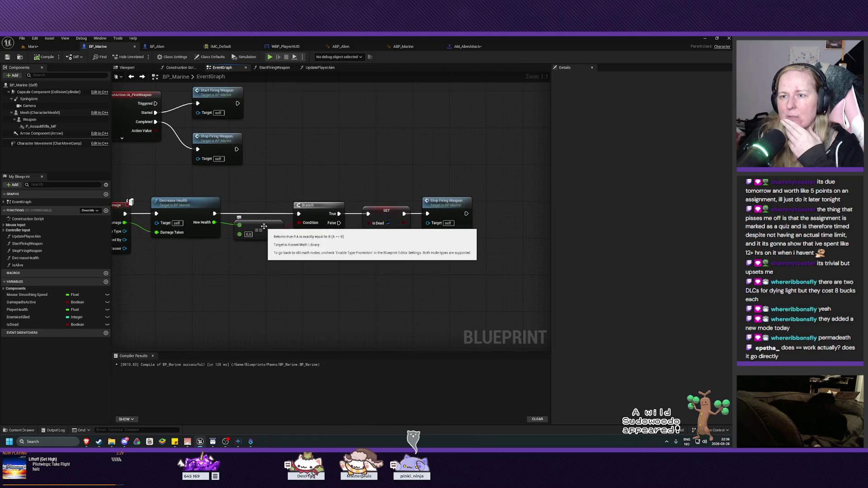
mouse_move(282, 270)
left_mouse_down()
mouse_move(343, 277)
mouse_move(292, 279)
mouse_move(318, 283)
left_mouse_up()
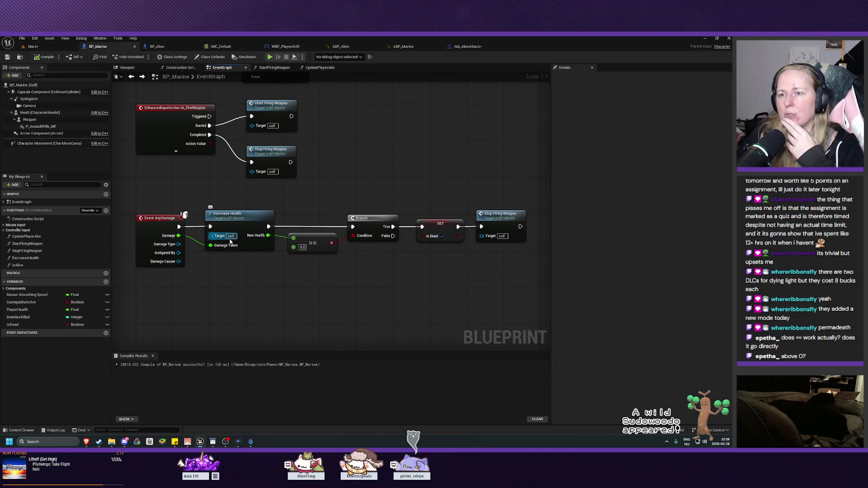
double_click(233, 218)
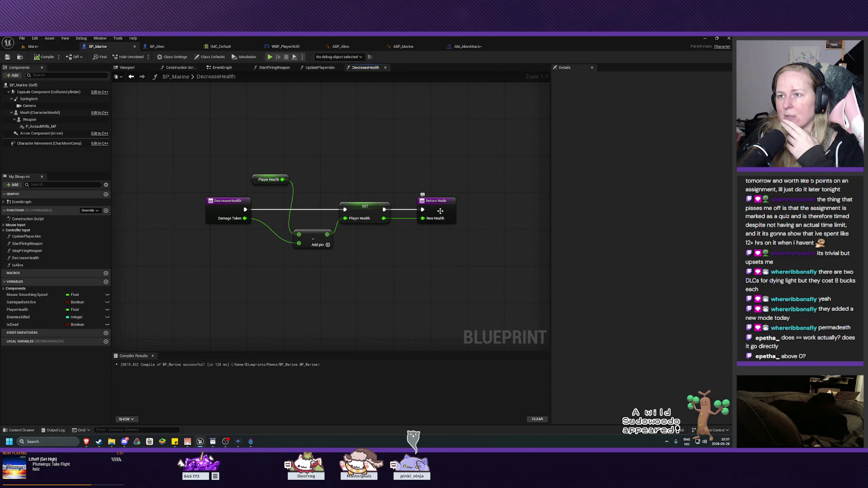
Close the UpdatePlayerAim, DecreaseHealth and StartFiringWeapon graph tabs
left_click(326, 68)
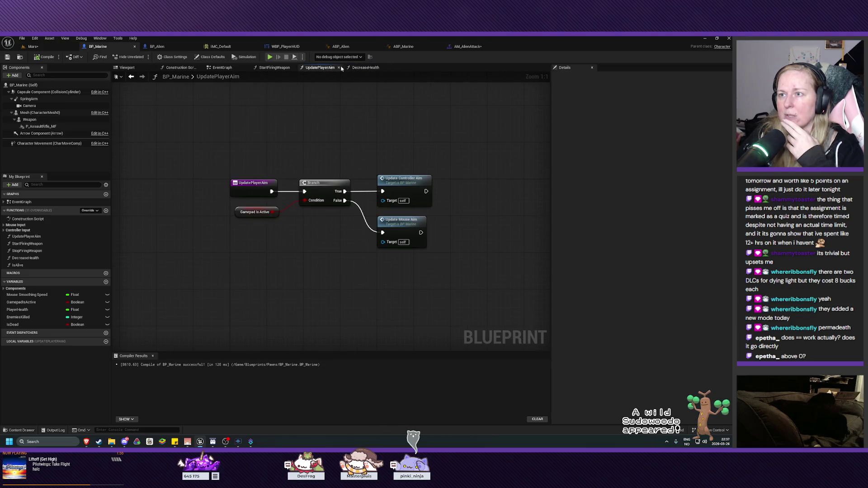
left_click(340, 67)
left_click(338, 68)
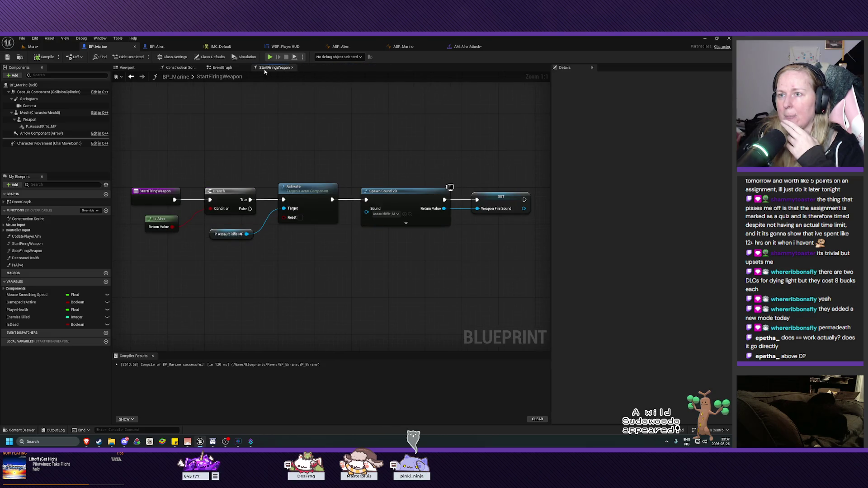
left_click(292, 68)
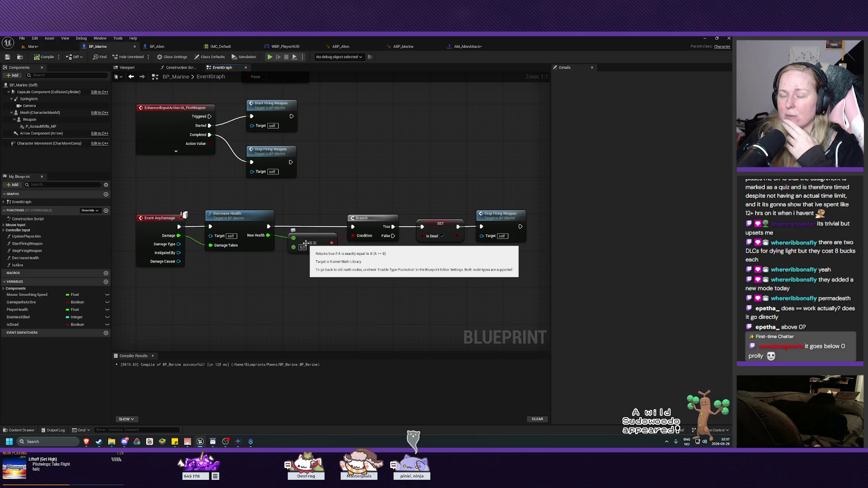
Check the PlayerHealth variable's settings in My Blueprint
mouse_move(325, 267)
left_mouse_down()
mouse_move(333, 273)
mouse_move(307, 277)
left_mouse_up()
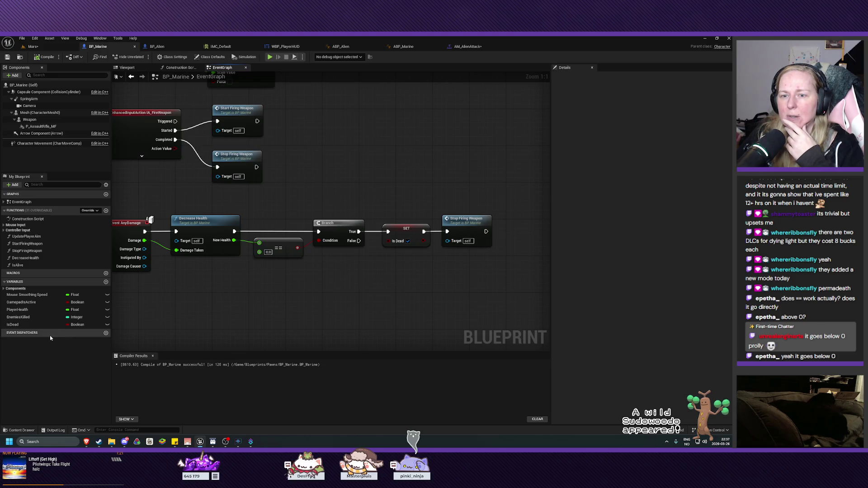
left_click(22, 310)
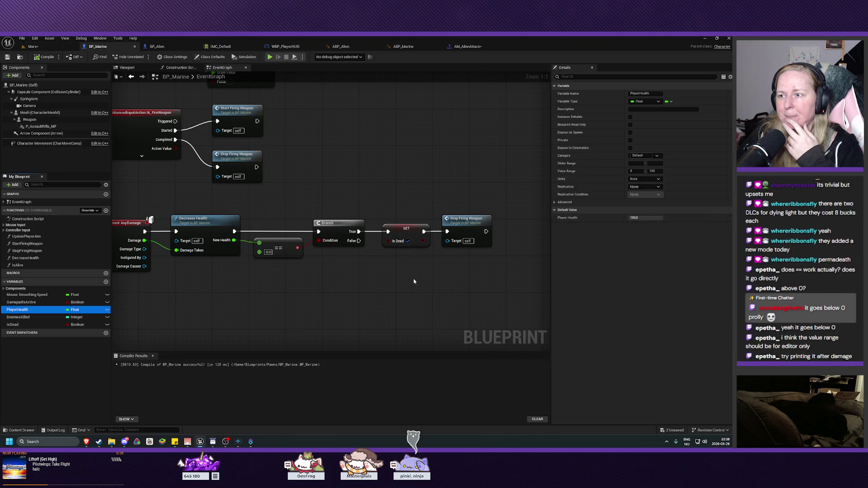
mouse_move(381, 302)
left_mouse_down()
mouse_move(326, 277)
mouse_move(285, 237)
left_mouse_up()
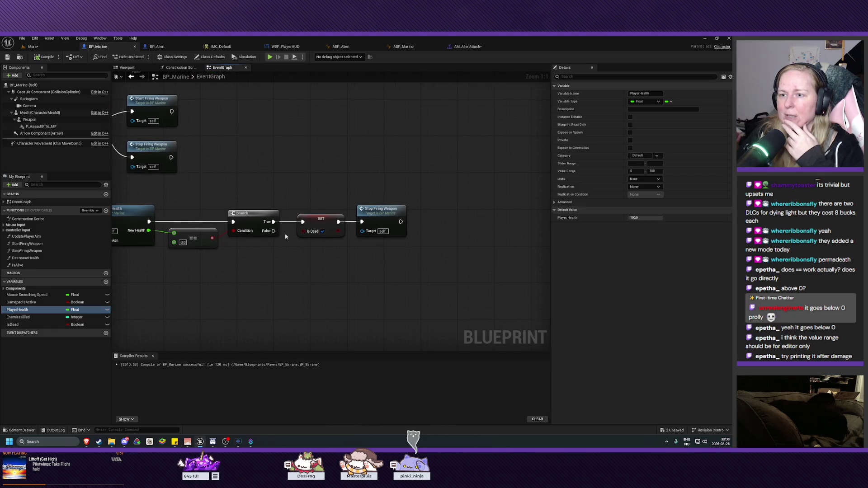
left_click_drag(212, 242, 331, 254)
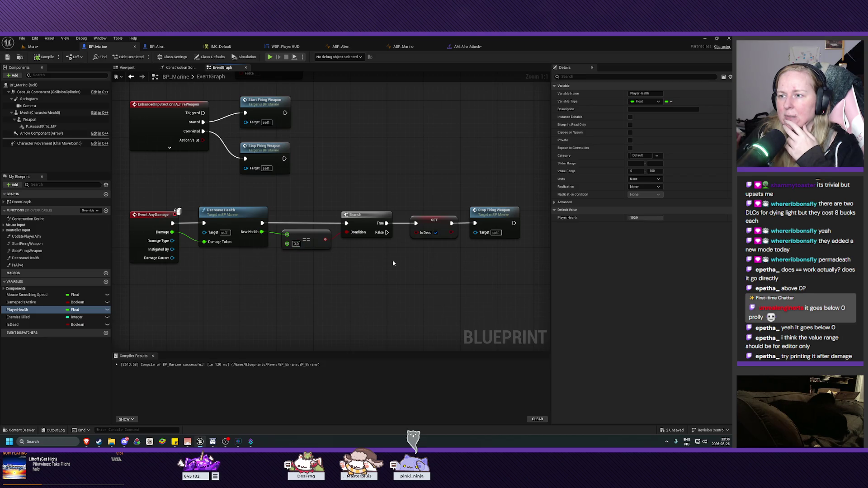
Move the Branch, SET Is Dead and Stop Firing Weapon nodes to the right
mouse_move(444, 278)
left_mouse_down()
mouse_move(397, 253)
mouse_move(367, 260)
left_mouse_up()
mouse_move(281, 159)
left_mouse_down()
mouse_move(370, 235)
mouse_move(452, 231)
left_mouse_up()
left_click_drag(285, 198, 403, 197)
Add a Print String after Decrease Health that prints New Health, not to the log
left_click(287, 180)
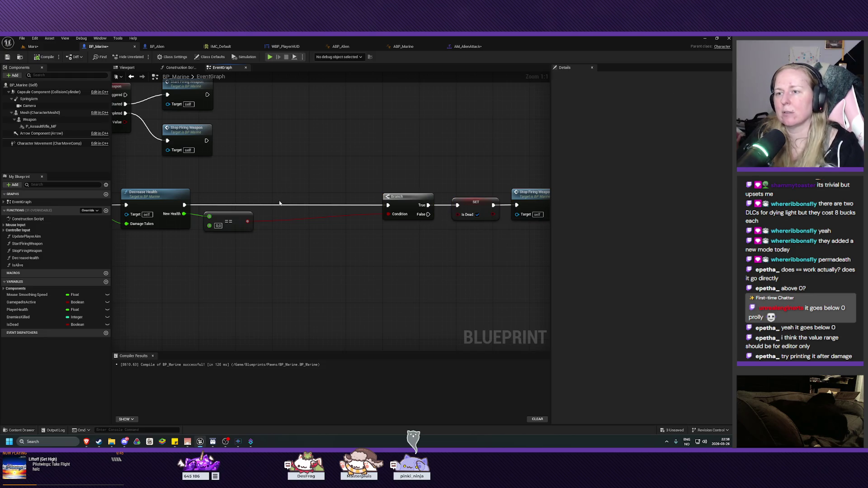
left_click_drag(184, 204, 268, 192)
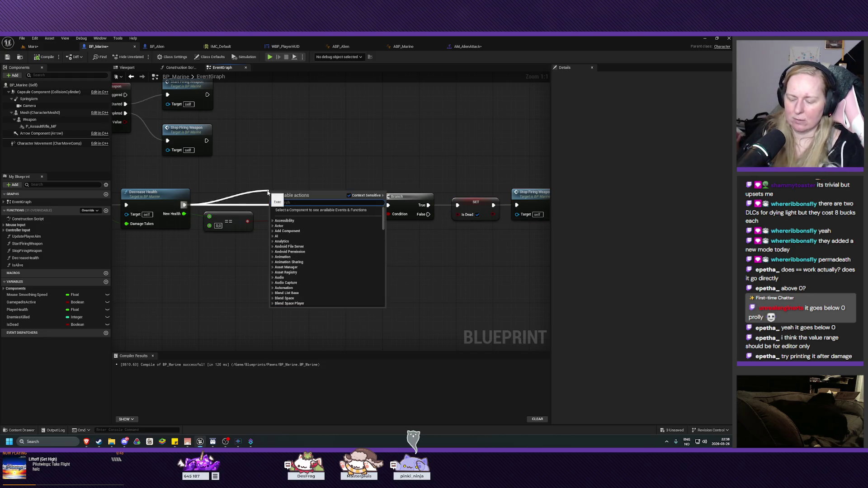
type("print stri")
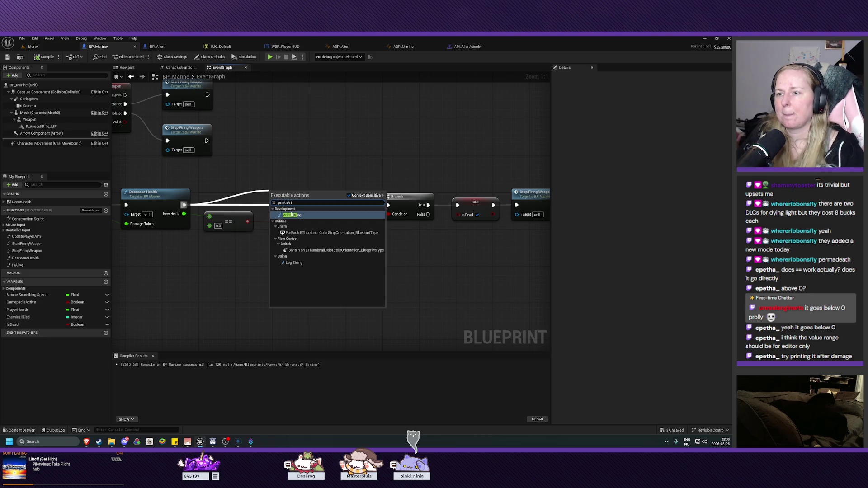
left_click(292, 216)
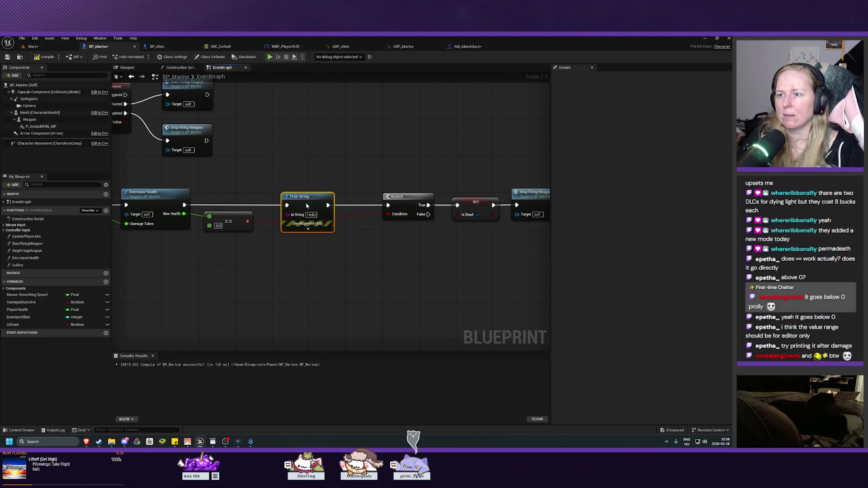
left_click_drag(297, 201, 306, 206)
left_click_drag(184, 214, 282, 214)
left_click_drag(221, 192, 240, 187)
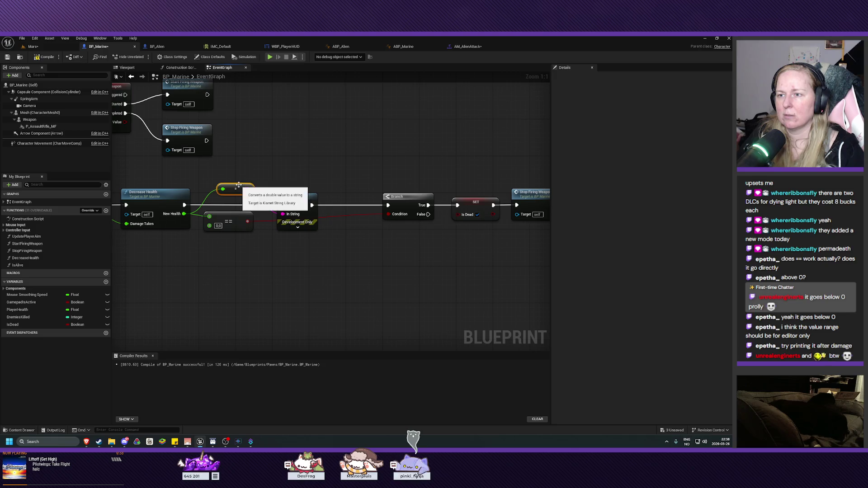
left_click(298, 227)
left_click(309, 233)
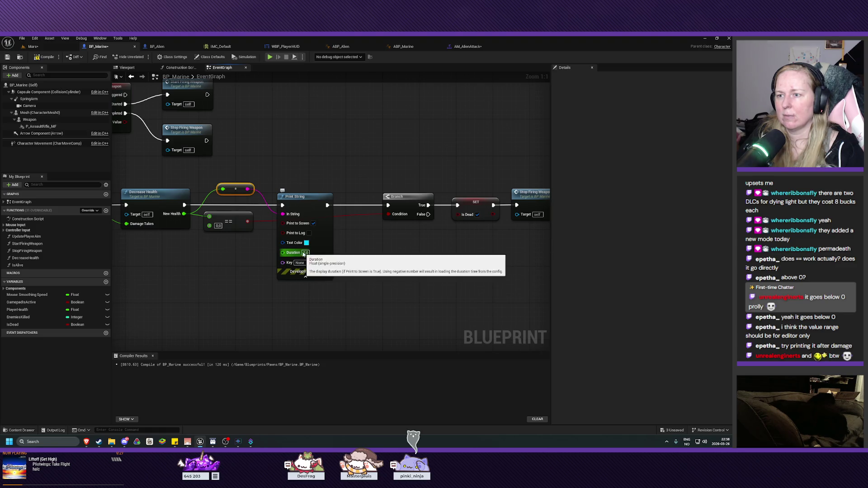
Compile and save BP_Marine, play-test the Mars level, then return to BP_Marine
left_click(44, 57)
left_click(7, 57)
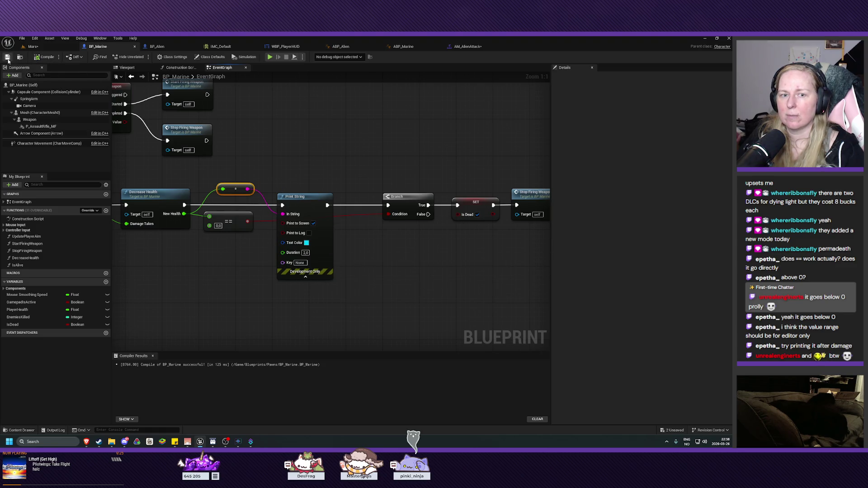
left_click(54, 47)
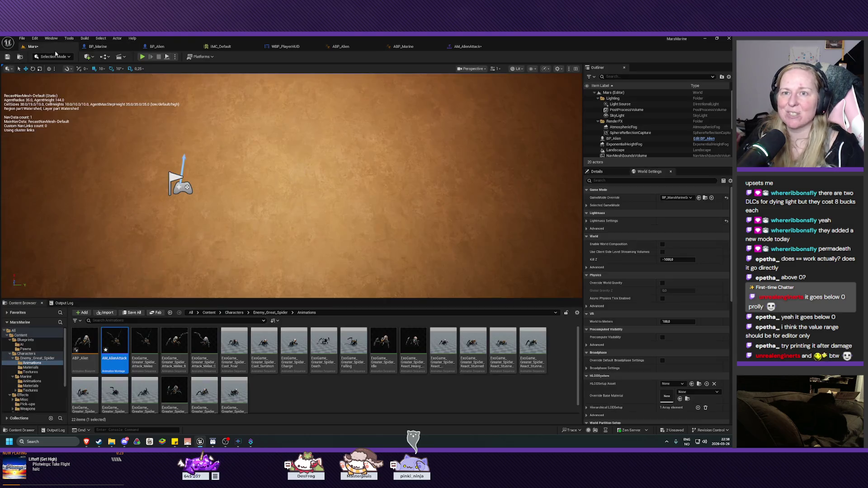
left_click(143, 57)
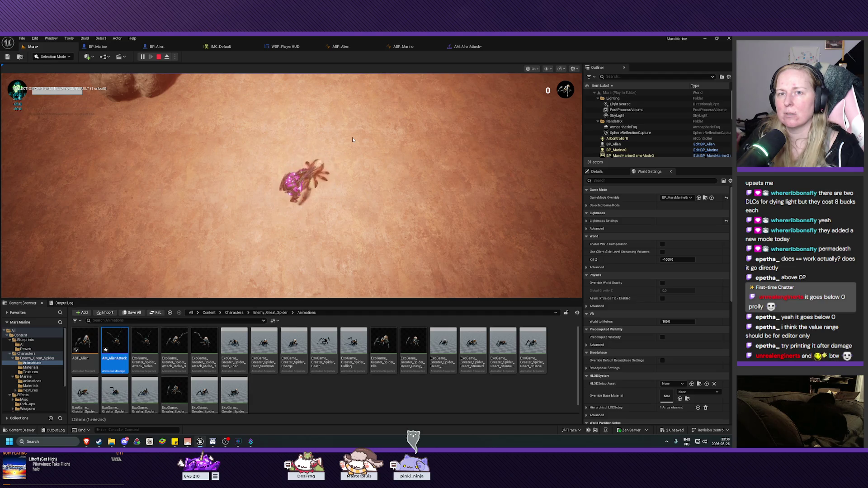
key("Escape")
scroll(352, 137, "down", 10)
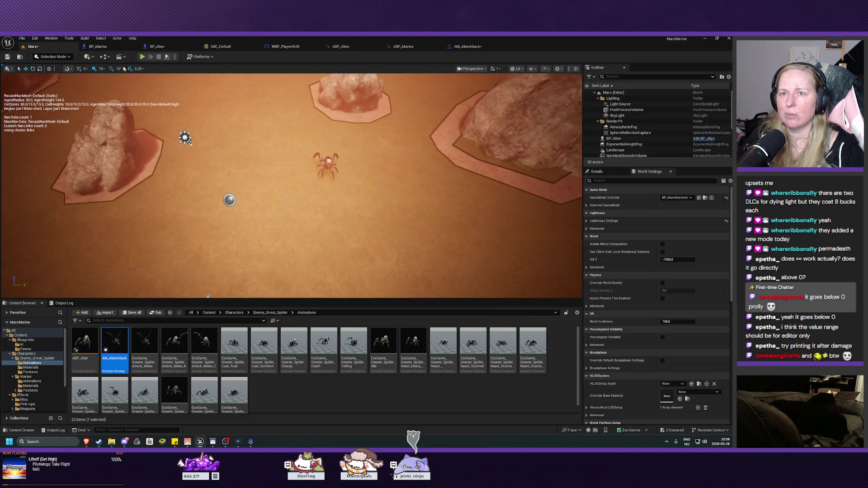
left_click(97, 46)
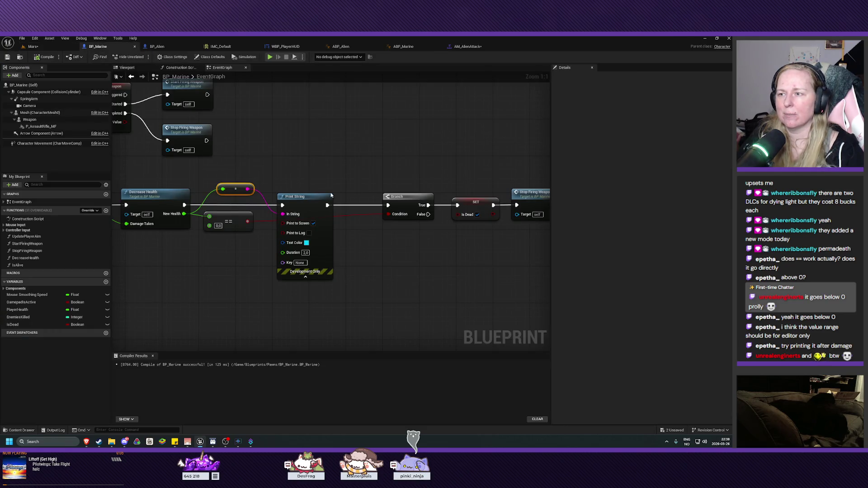
left_click(19, 311)
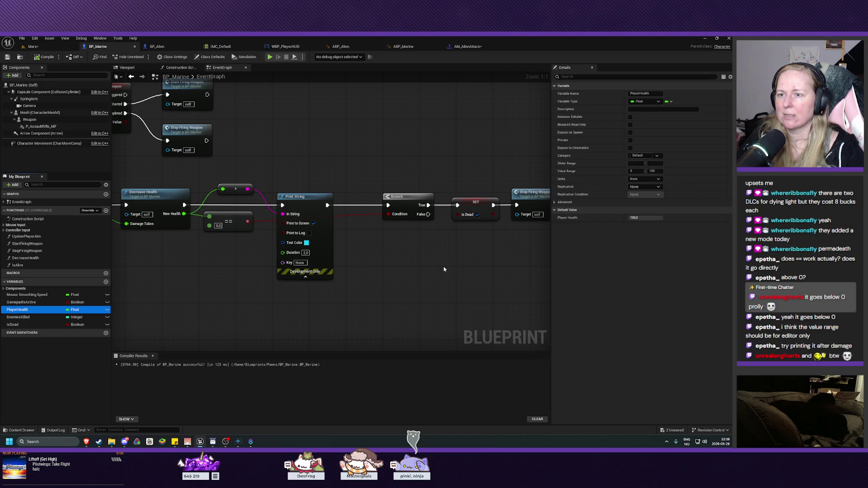
left_click(236, 229)
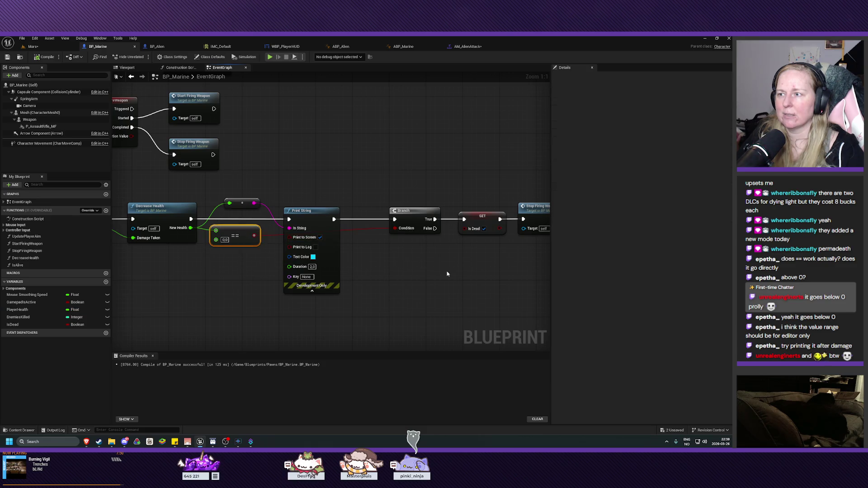
left_click_drag(447, 274, 367, 279)
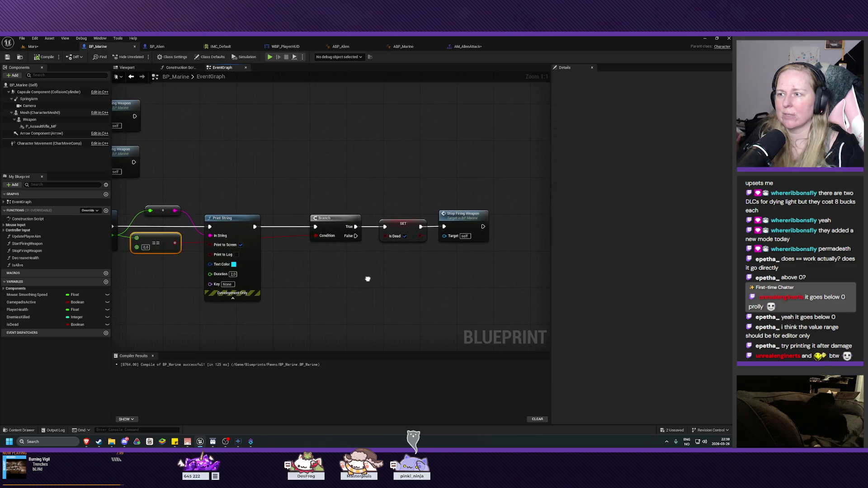
left_click(145, 246)
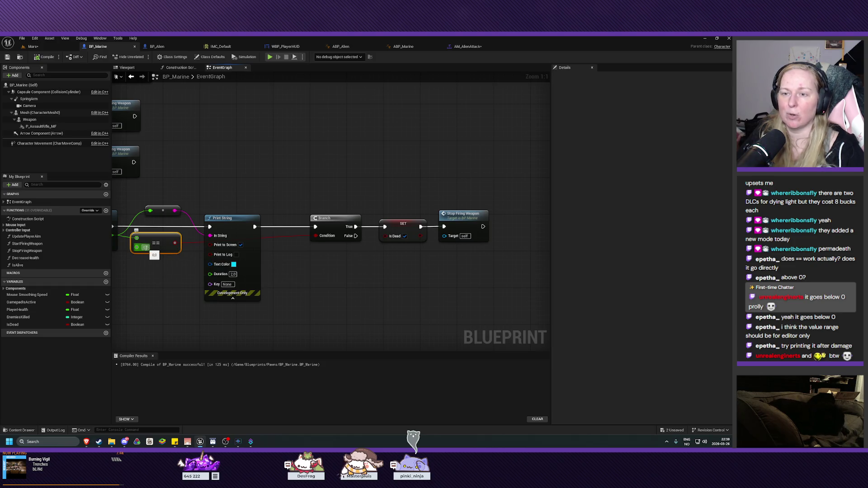
key("Return")
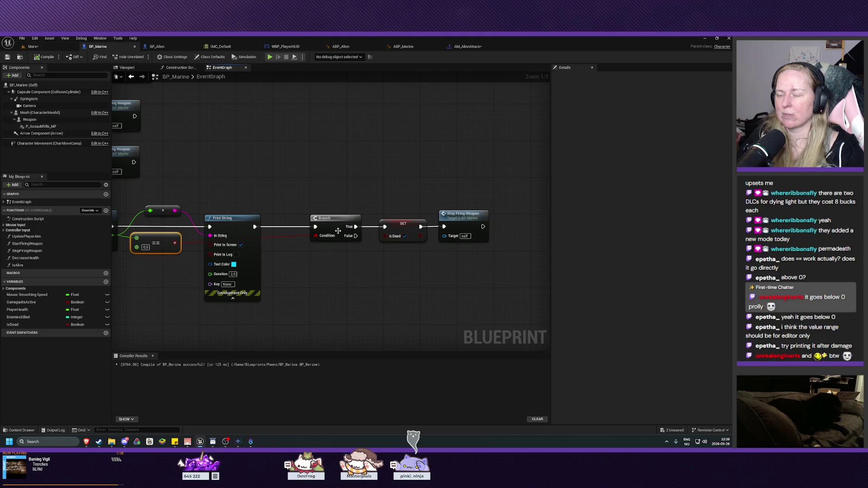
mouse_move(367, 282)
left_mouse_down()
mouse_move(447, 269)
mouse_move(246, 272)
left_mouse_up()
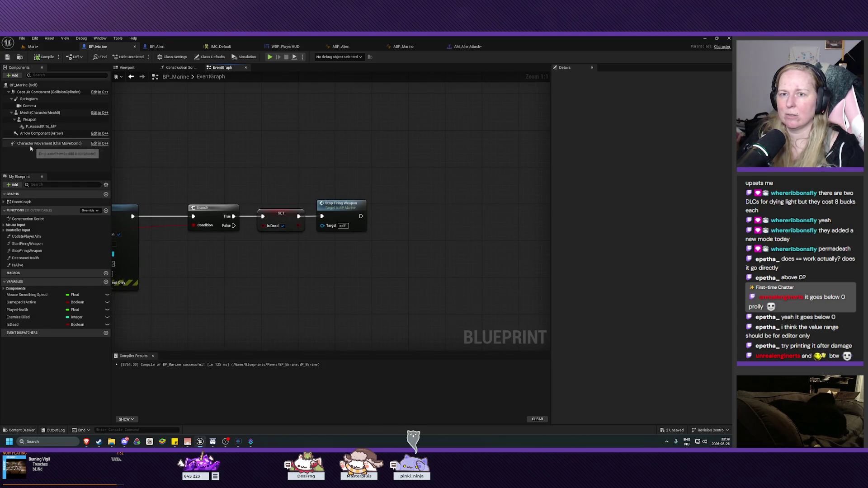
Add a Character Movement reference with a Deactivate node wired after Stop Firing Weapon
left_click(45, 143)
left_click_drag(325, 257, 403, 231)
type("deactiv")
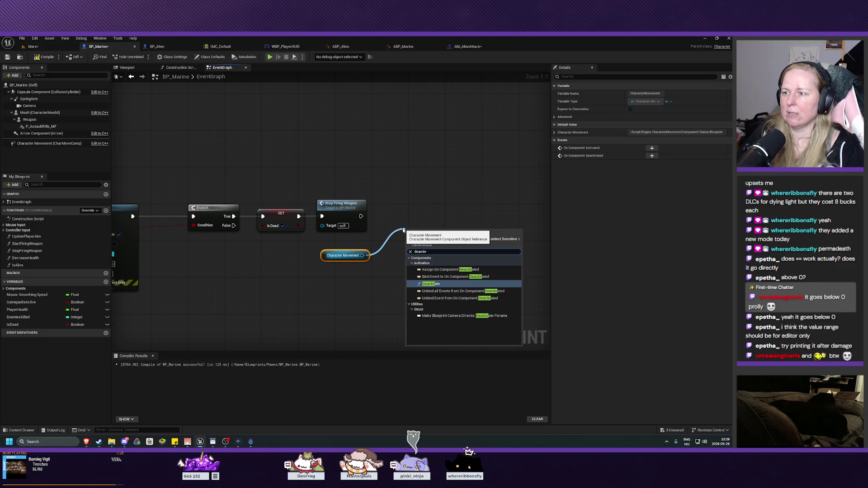
left_click(430, 284)
mouse_move(431, 244)
left_mouse_down()
mouse_move(418, 211)
mouse_move(419, 221)
left_mouse_up()
mouse_move(361, 216)
left_mouse_down()
mouse_move(405, 226)
mouse_move(396, 221)
mouse_move(403, 207)
left_mouse_up()
left_click(385, 200)
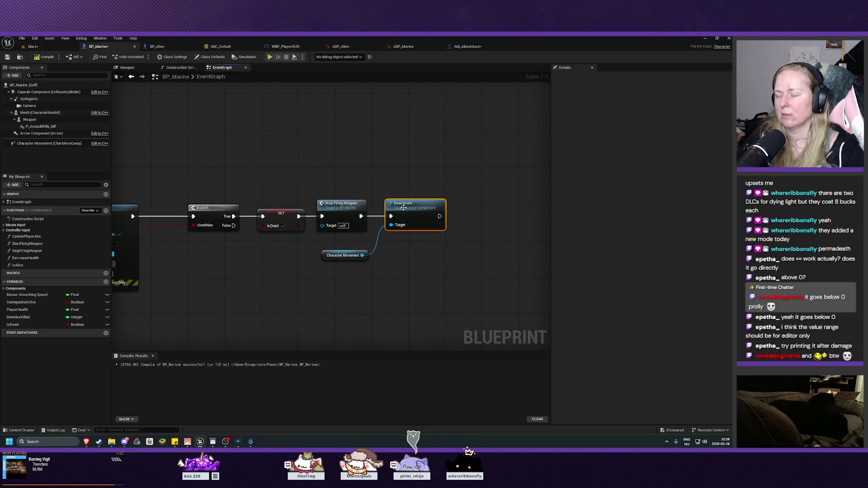
Place Character Movement beside Deactivate and compile the blueprint
left_click_drag(331, 259, 336, 254)
left_click(344, 278)
left_click(44, 56)
left_click_drag(203, 295, 374, 260)
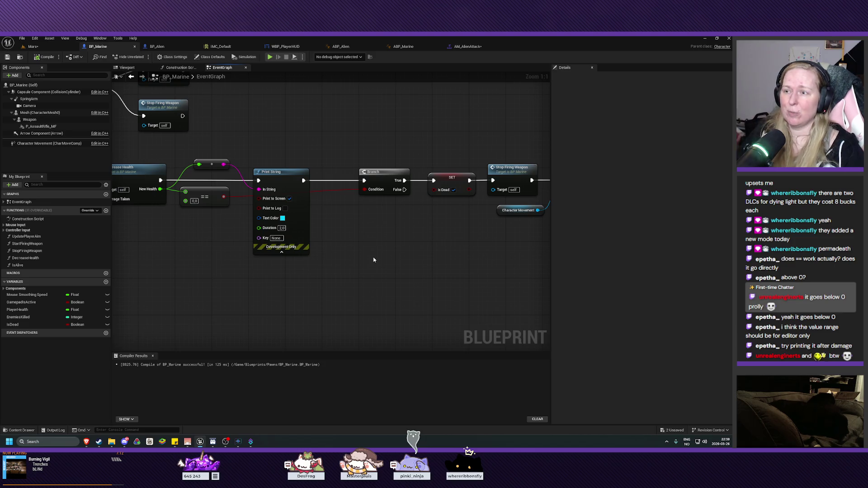
Add a Less Equal (<=) node fed by New Health beside the == check
left_click(204, 202)
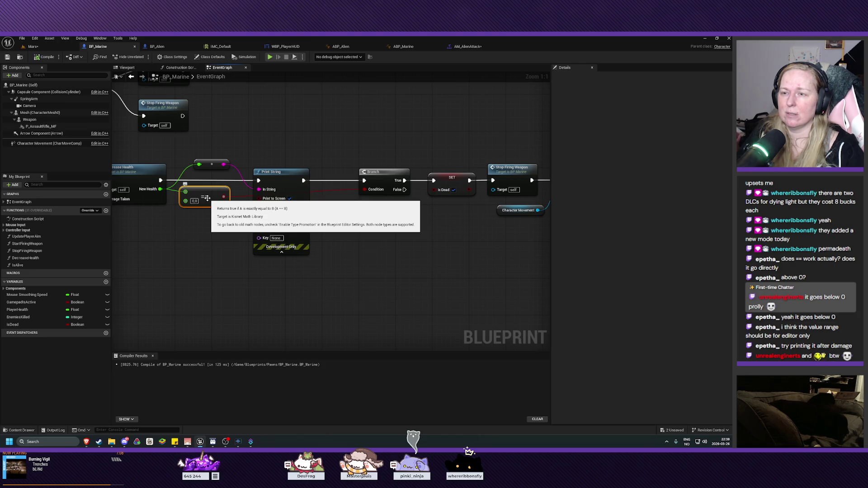
right_click(210, 238)
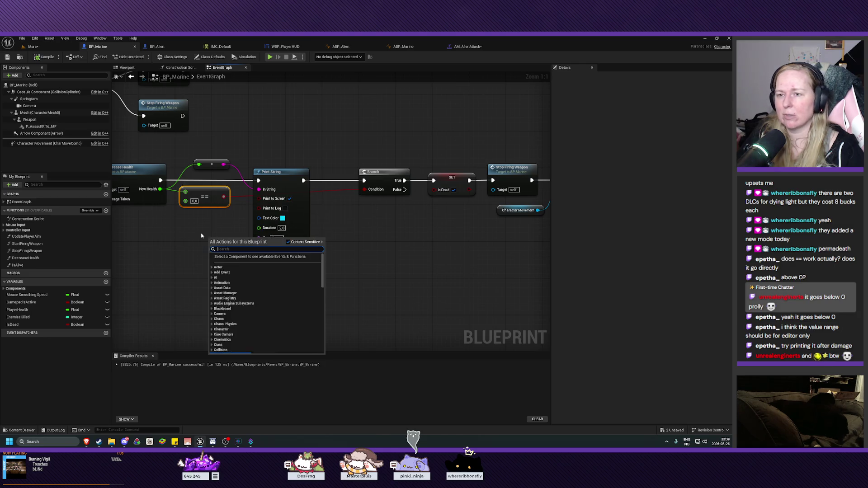
mouse_move(186, 192)
left_mouse_down()
mouse_move(160, 190)
mouse_move(202, 233)
left_mouse_up()
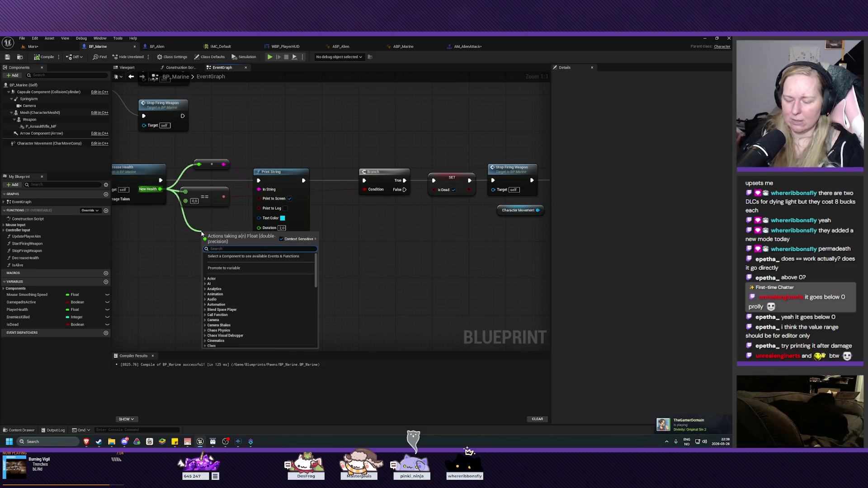
type("less")
left_click(231, 274)
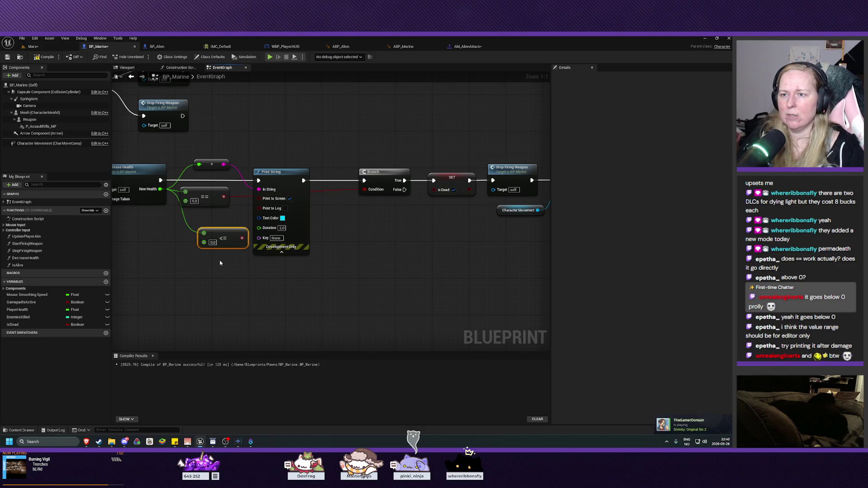
Open the DecreaseHealth function graph
mouse_move(256, 169)
left_mouse_down()
mouse_move(280, 199)
mouse_move(336, 214)
left_mouse_up()
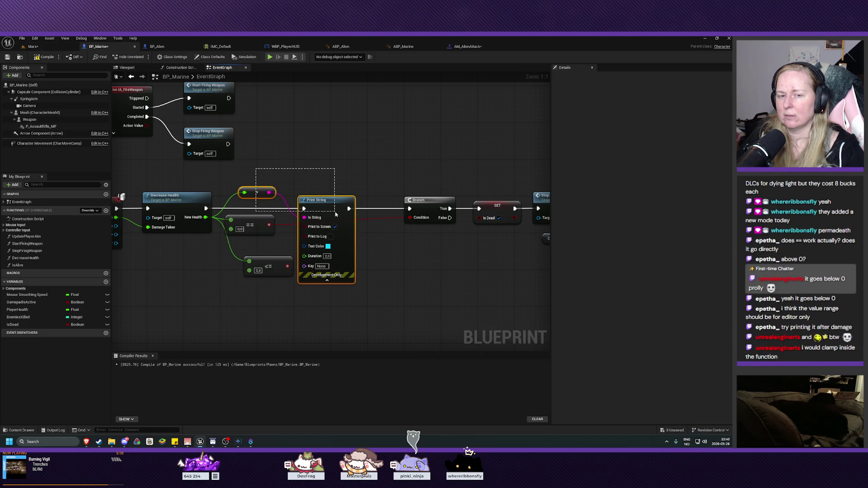
left_click_drag(336, 214, 355, 174)
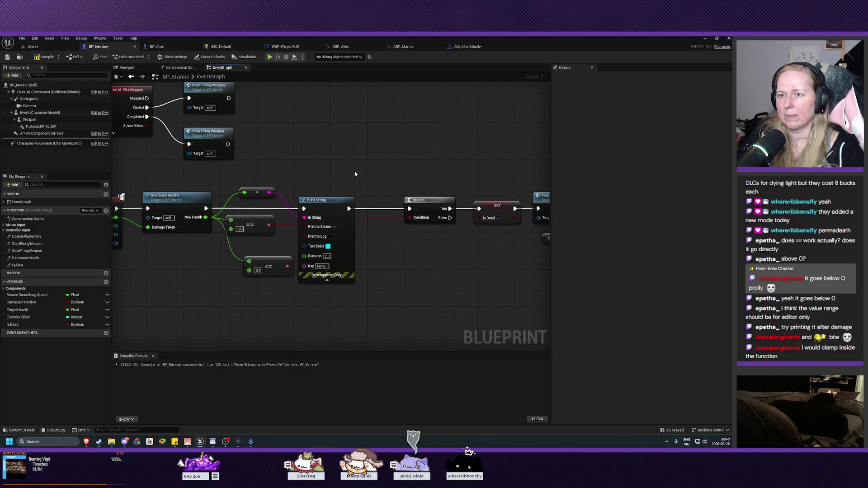
double_click(174, 209)
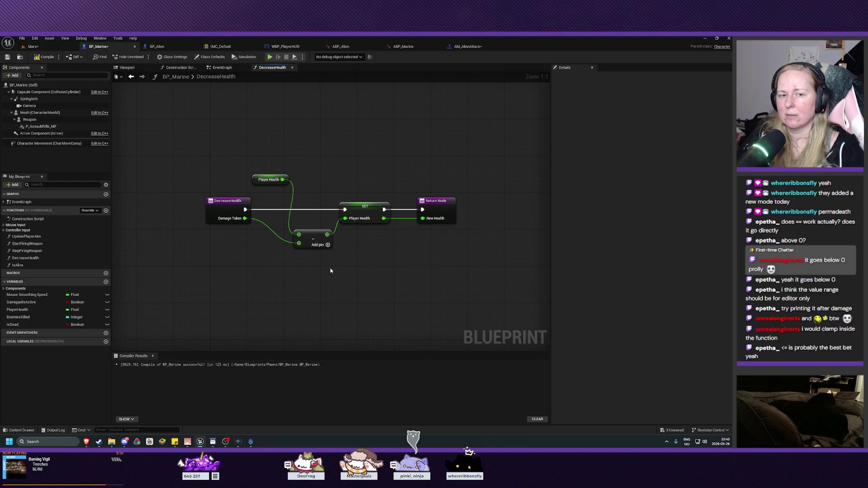
Line up Print String, the == and <= nodes in the EventGraph, then view DecreaseHealth
left_click(219, 68)
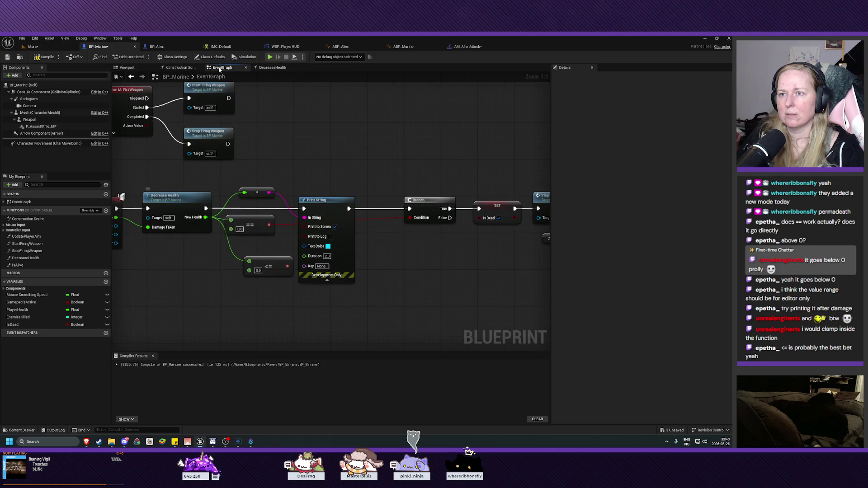
left_click_drag(316, 178, 330, 179)
left_click(252, 196)
left_click_drag(256, 196, 265, 196)
left_click_drag(273, 242, 263, 227)
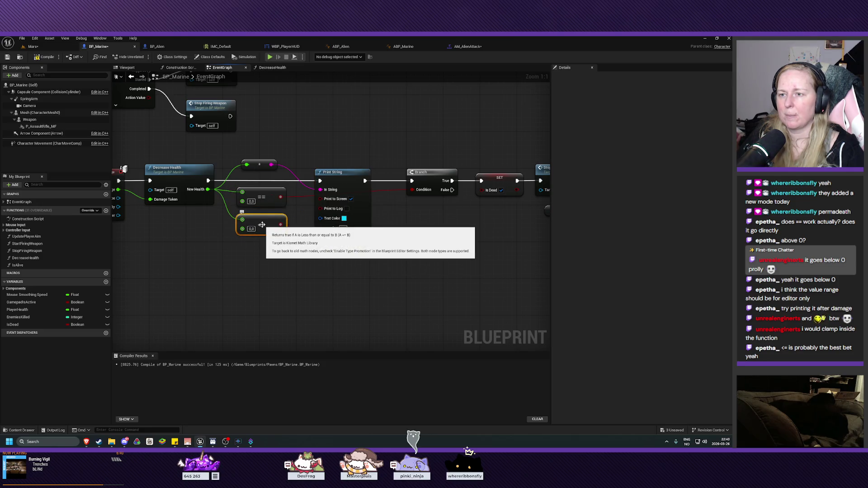
left_click_drag(300, 258, 292, 293)
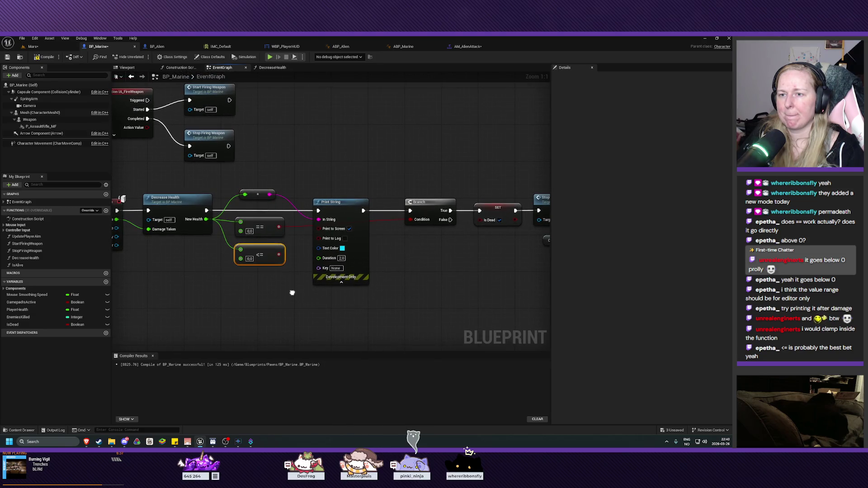
double_click(187, 208)
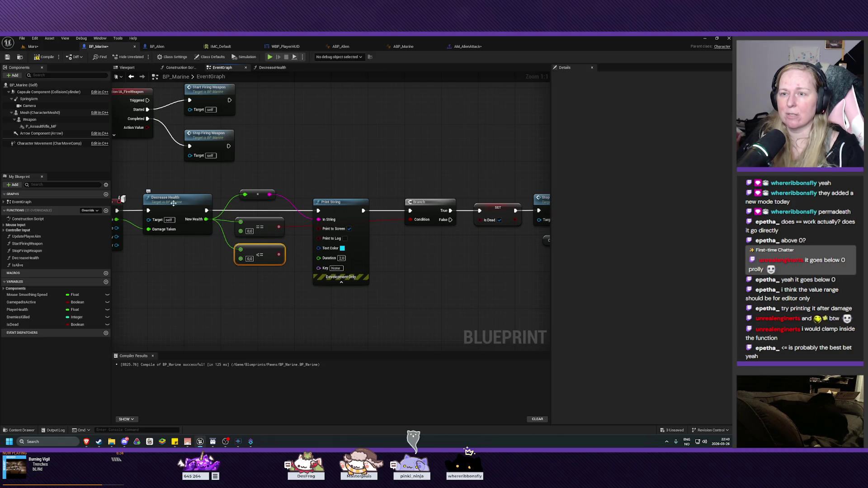
left_click_drag(327, 302, 299, 266)
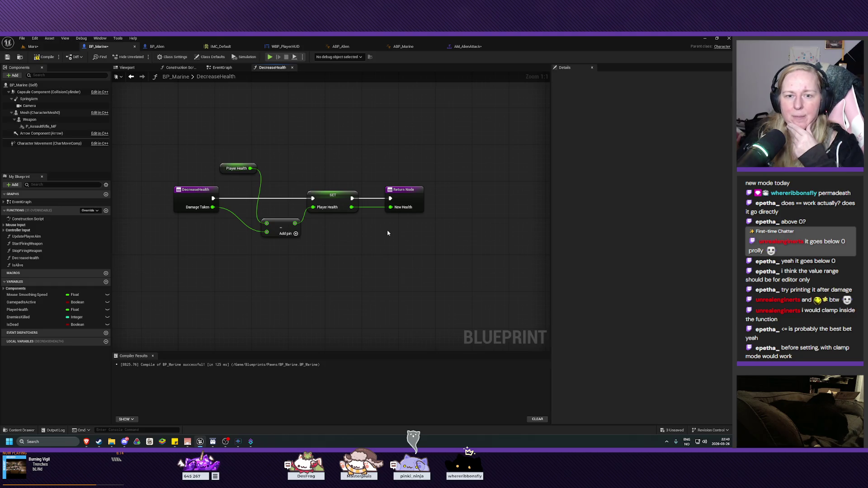
Delete the <= comparison from the EventGraph and reopen DecreaseHealth
left_click(222, 68)
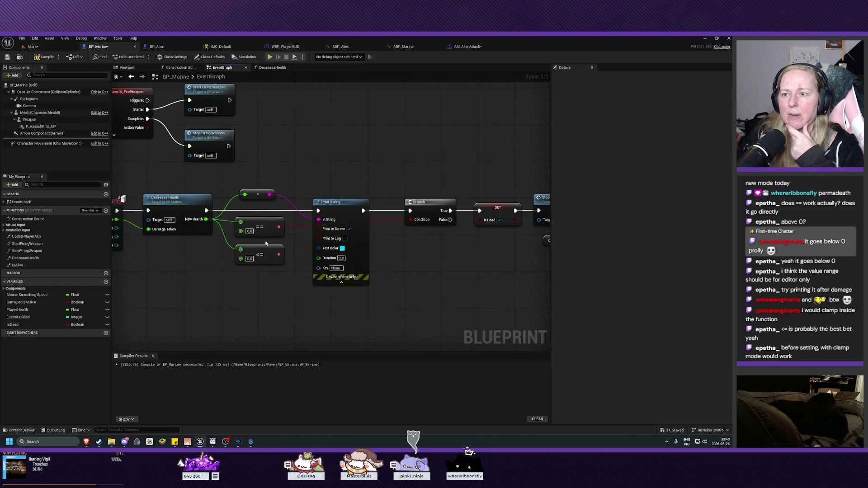
left_click(260, 253)
key("Delete")
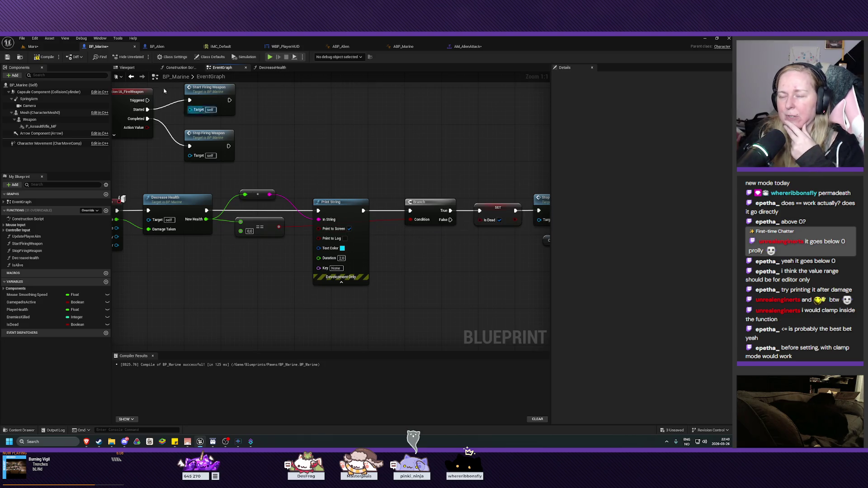
double_click(174, 200)
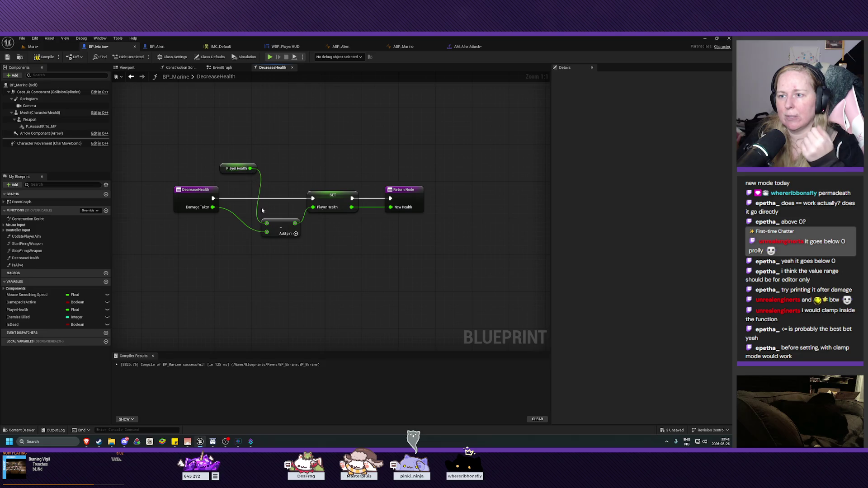
Add a <= node in DecreaseHealth and unhook the subtraction result from SET Player Health
mouse_move(455, 171)
left_mouse_down()
mouse_move(333, 212)
mouse_move(331, 195)
mouse_move(424, 196)
left_mouse_up()
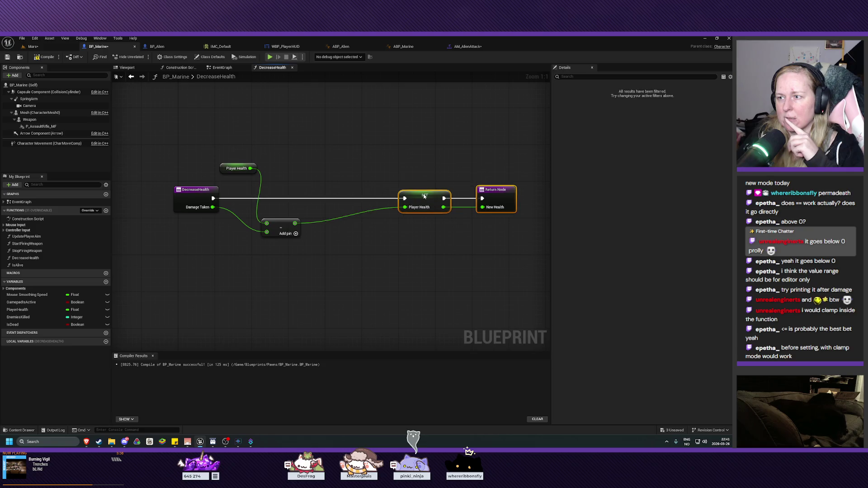
right_click(306, 263)
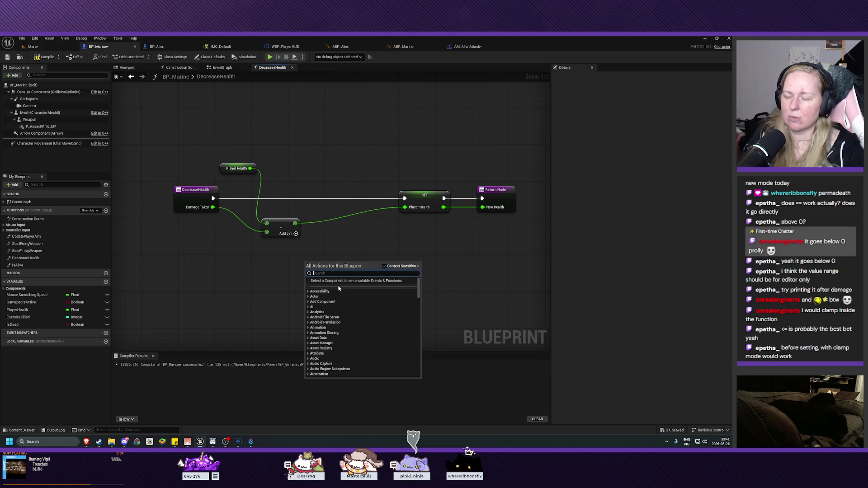
type("less")
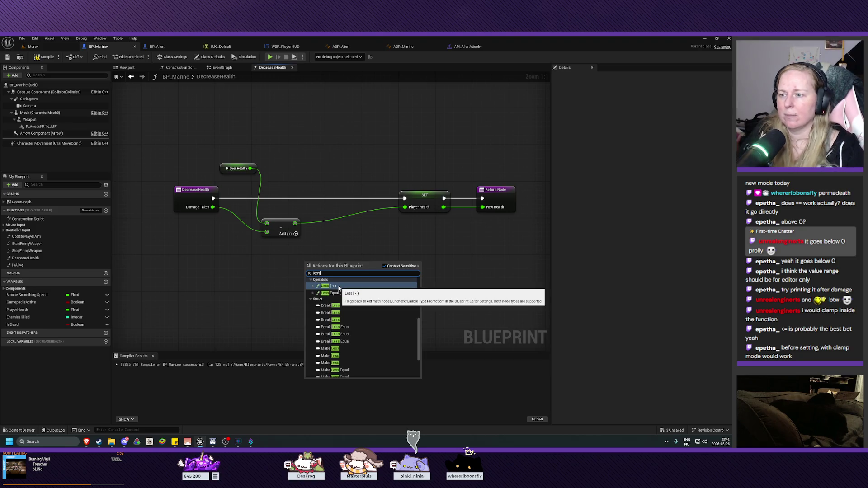
left_click_drag(336, 273, 354, 241)
left_click(335, 219, "alt")
left_click_drag(337, 237, 327, 223)
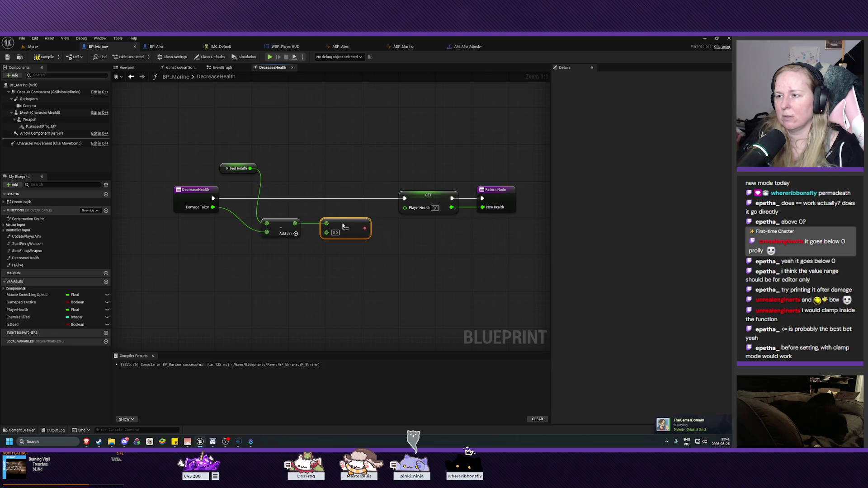
left_click_drag(343, 226, 342, 230)
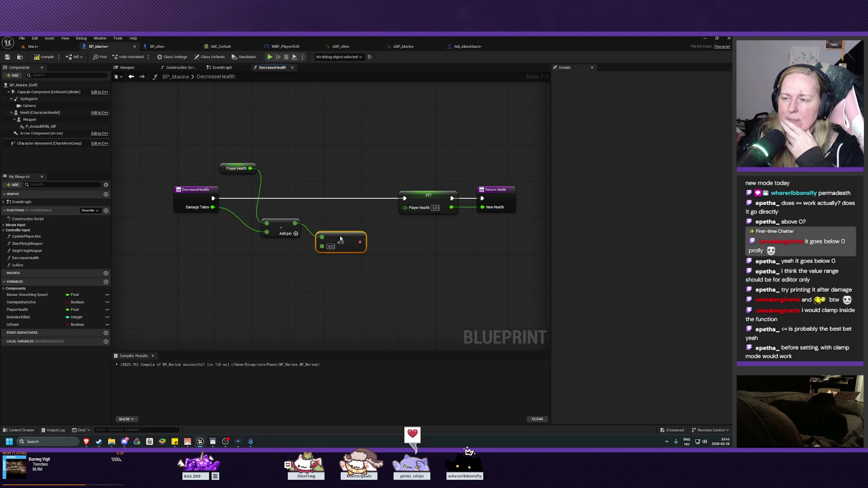
Shift SET and Return nodes right, check Player Health, and delete the <= node
left_click_drag(443, 248, 381, 248)
mouse_move(362, 174)
left_mouse_down()
mouse_move(457, 217)
mouse_move(515, 193)
left_mouse_up()
left_click(337, 237)
mouse_move(312, 236)
left_mouse_down()
mouse_move(362, 238)
mouse_move(333, 230)
left_mouse_up()
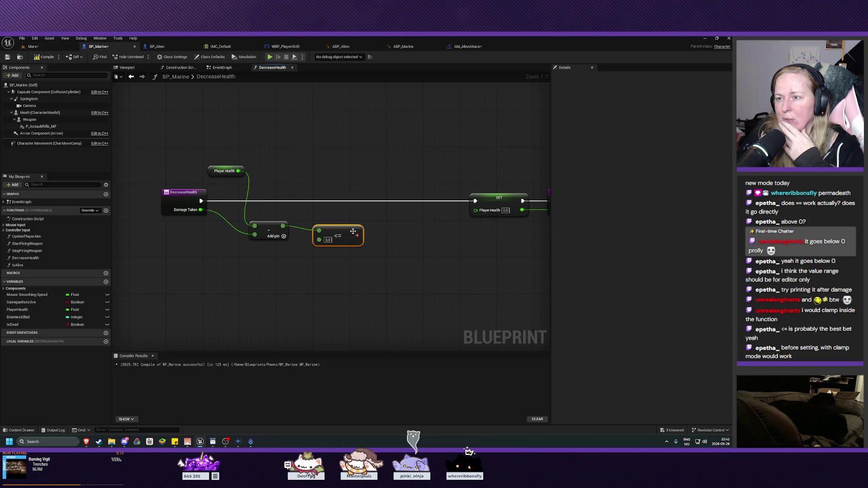
left_click_drag(334, 230, 344, 234)
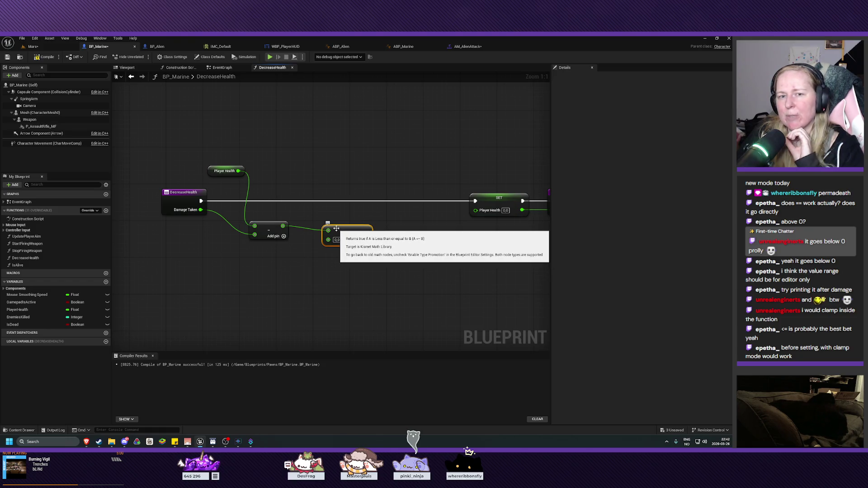
left_click_drag(401, 277, 328, 268)
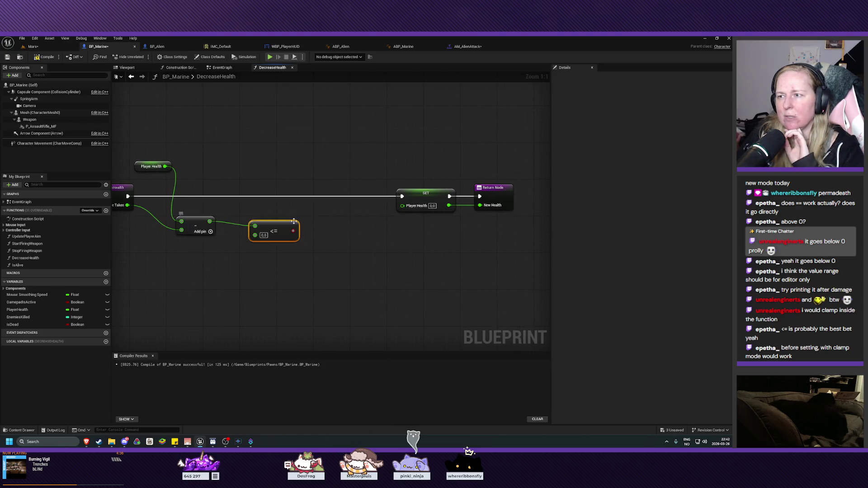
left_click(418, 200)
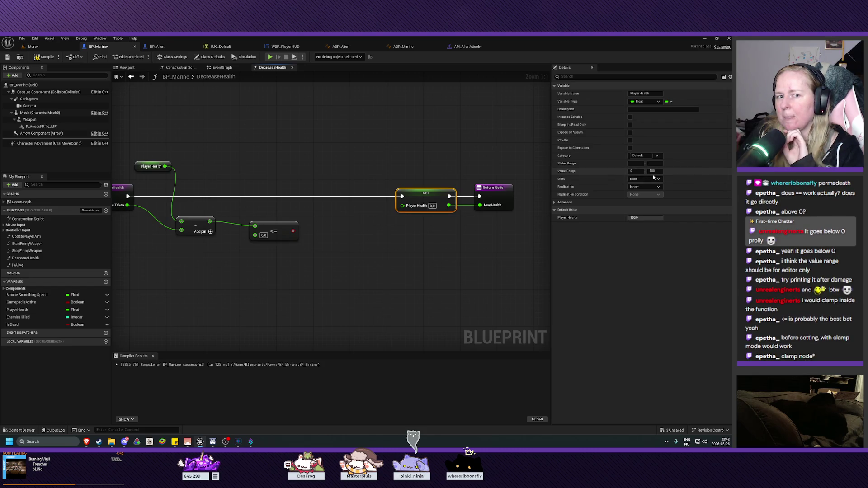
left_click(277, 224)
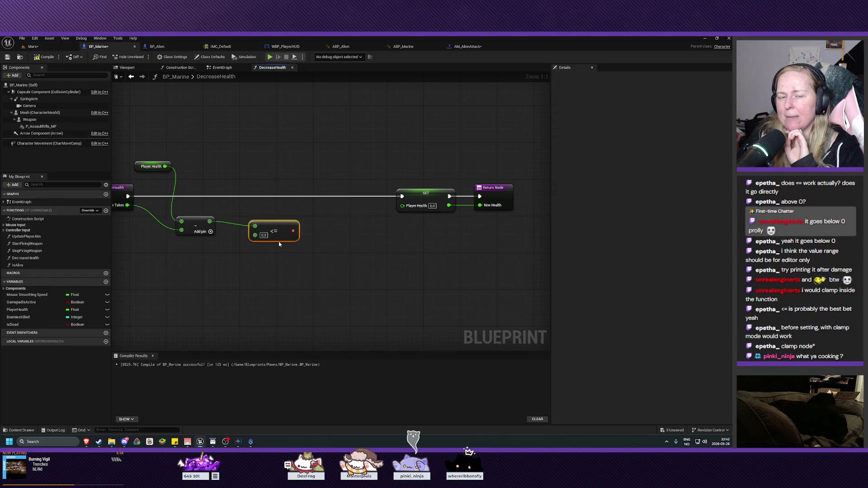
key("Delete")
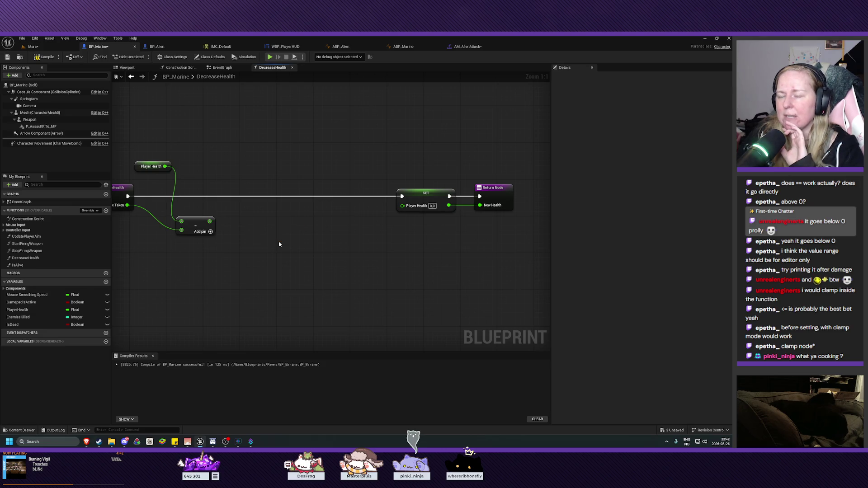
Try a Clamp (Integer) on the subtraction result, then delete it with its Truncate node
key("Home")
left_click(454, 205)
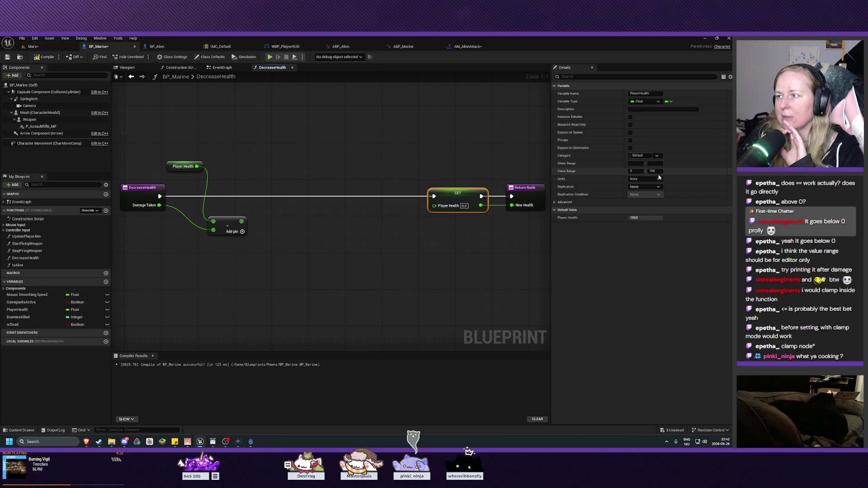
left_click(319, 226)
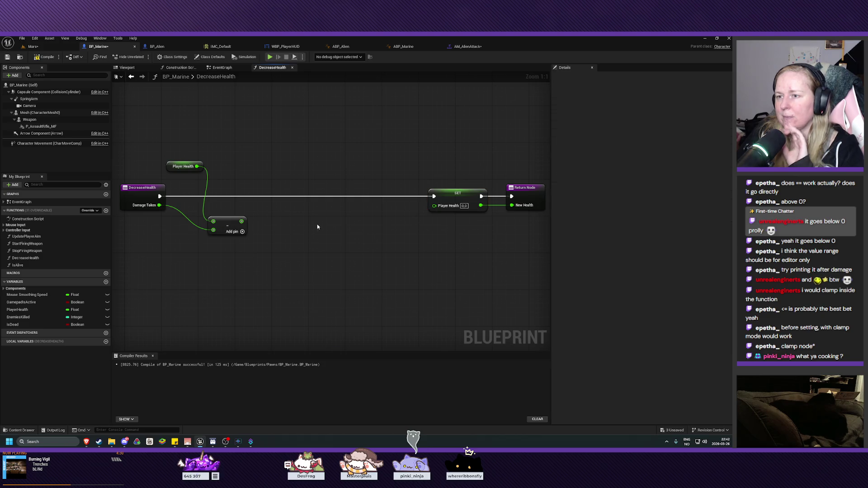
right_click(318, 227)
type("clamp")
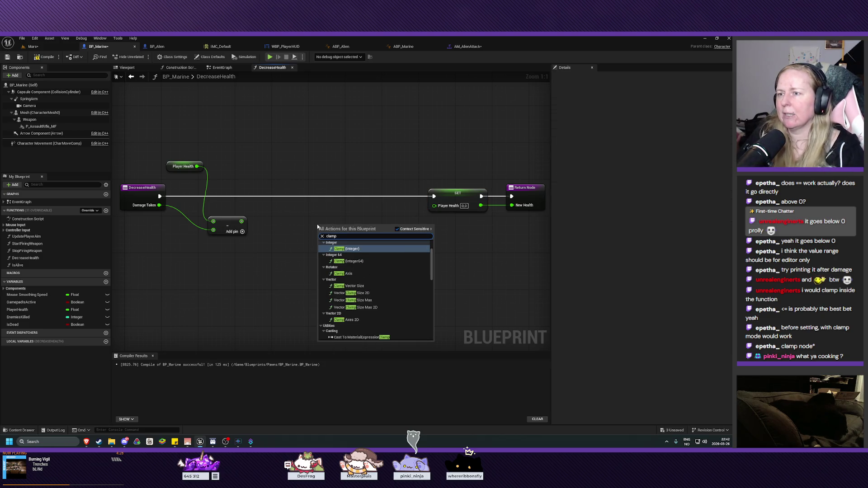
left_click(370, 253)
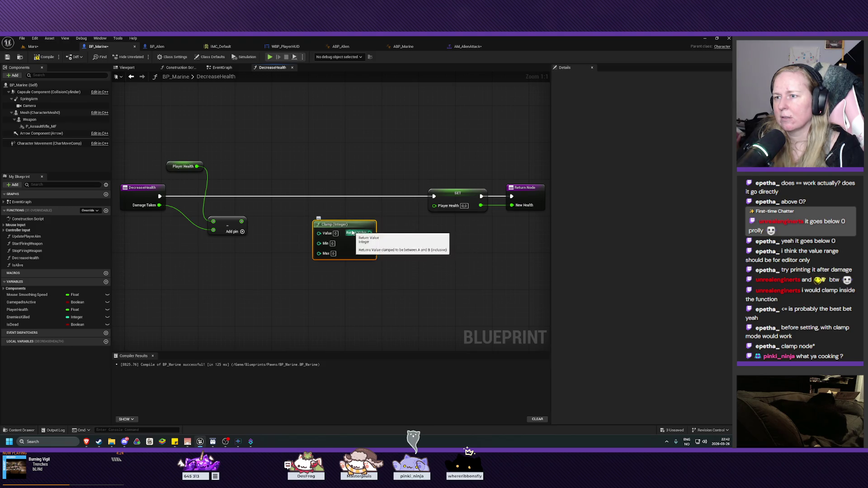
mouse_move(345, 224)
left_mouse_down()
mouse_move(327, 225)
mouse_move(319, 207)
left_mouse_up()
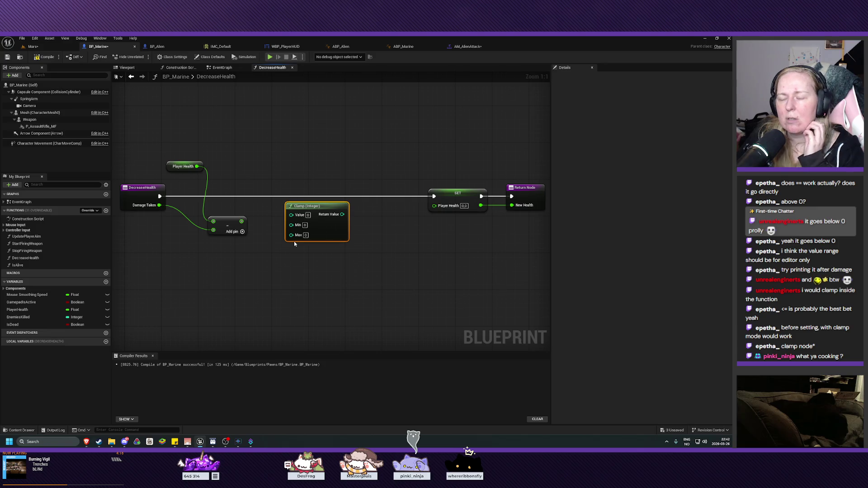
mouse_move(241, 221)
left_mouse_down()
mouse_move(298, 217)
mouse_move(332, 203)
left_mouse_up()
left_click(288, 213, "ctrl")
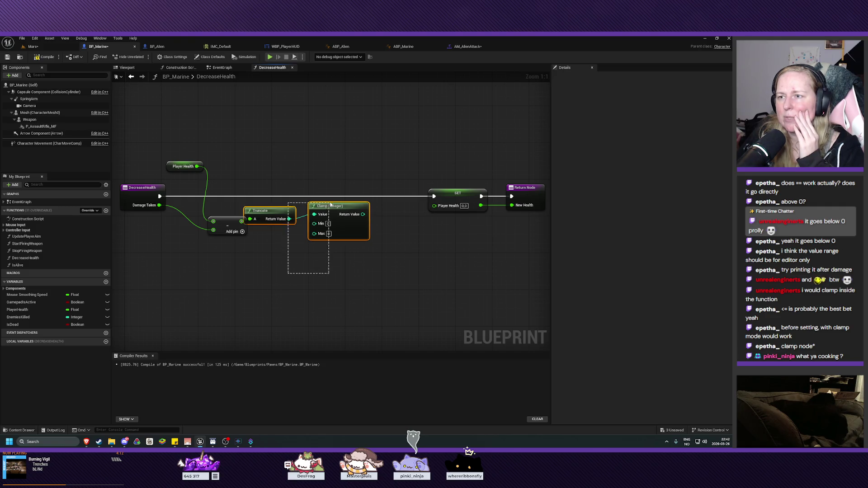
key("Delete")
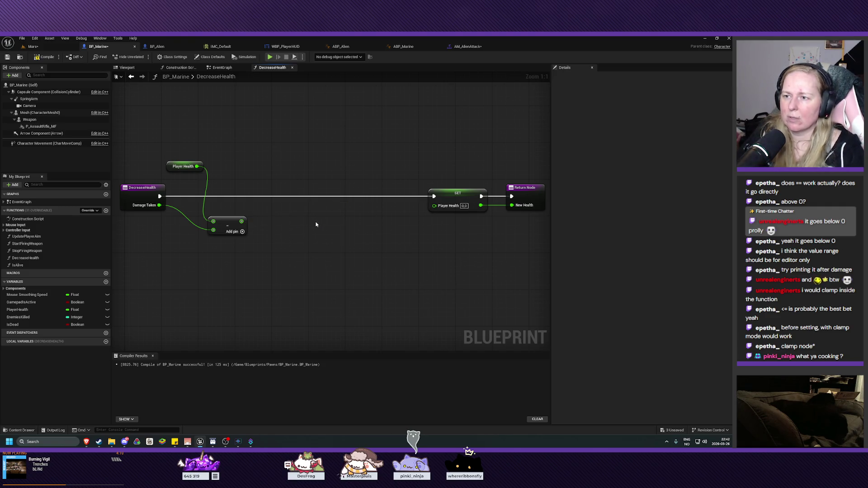
Clamp the subtraction result with Clamp (Float), Max 100, feeding SET Player Health
right_click(316, 224)
type("clamp fl")
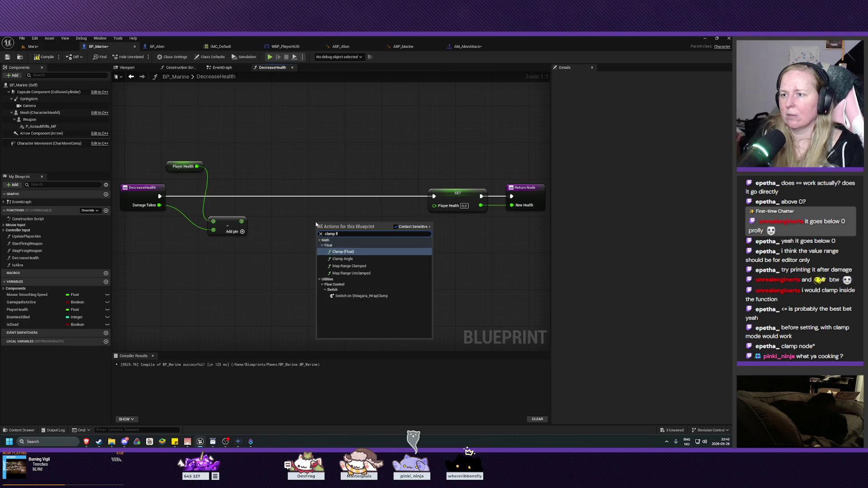
left_click(343, 252)
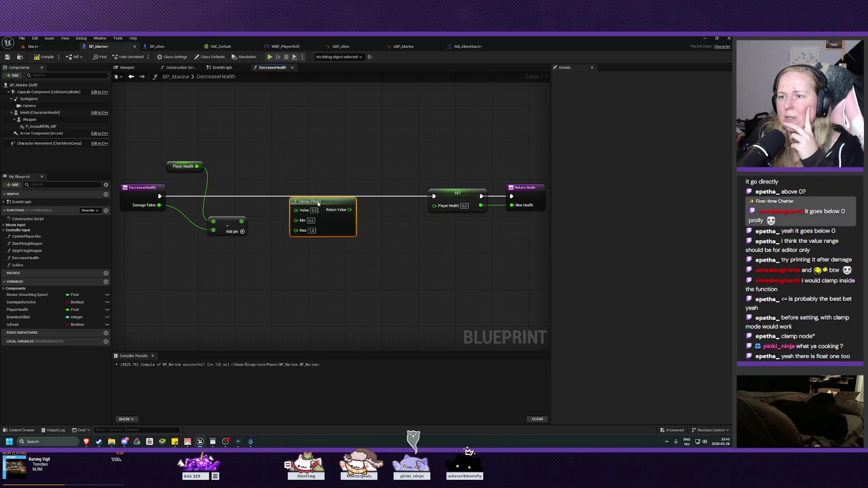
left_click_drag(242, 221, 291, 209)
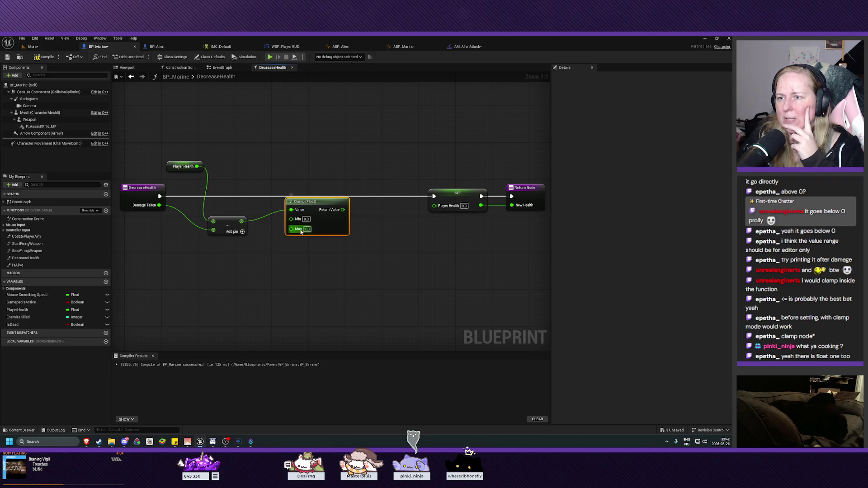
left_click(307, 230)
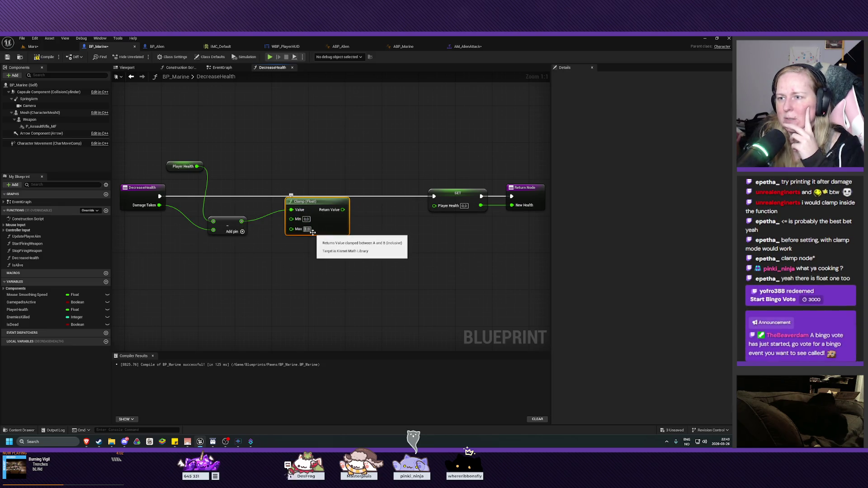
type("100")
key("Return")
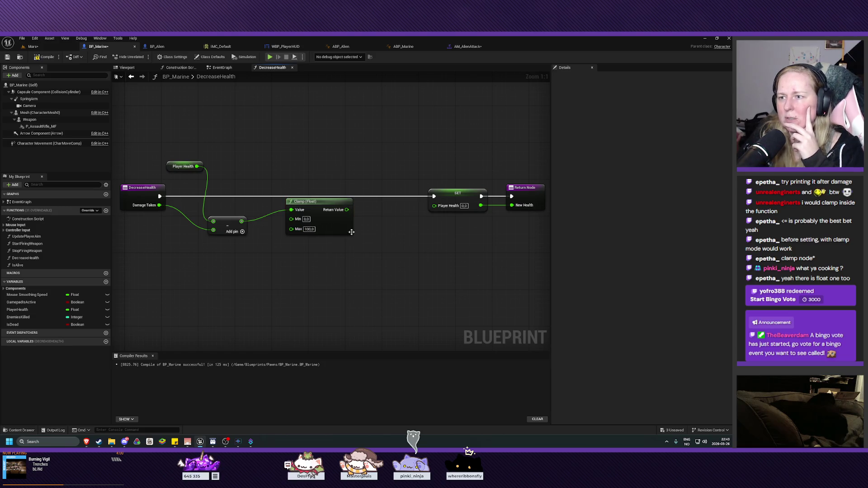
left_click_drag(347, 210, 434, 206)
Reposition the SET and Return nodes and compile BP_Marine
mouse_move(455, 161)
left_mouse_down()
mouse_move(528, 214)
mouse_move(475, 192)
left_mouse_up()
left_click(178, 252)
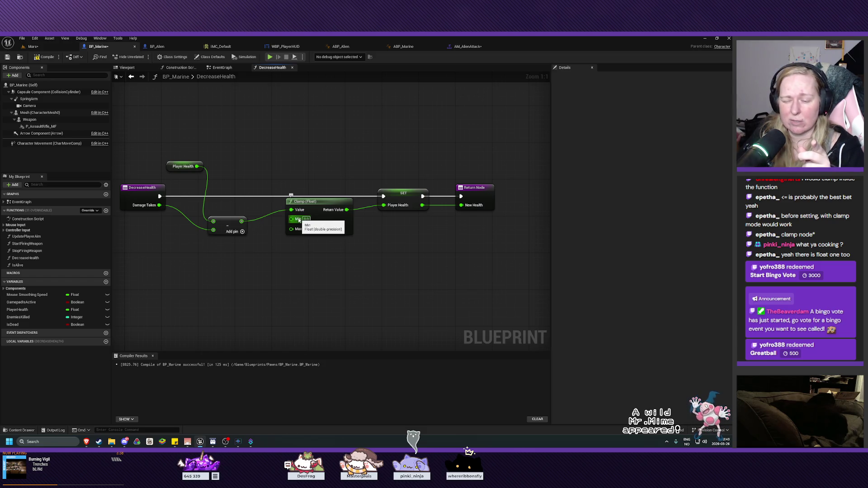
left_click(44, 56)
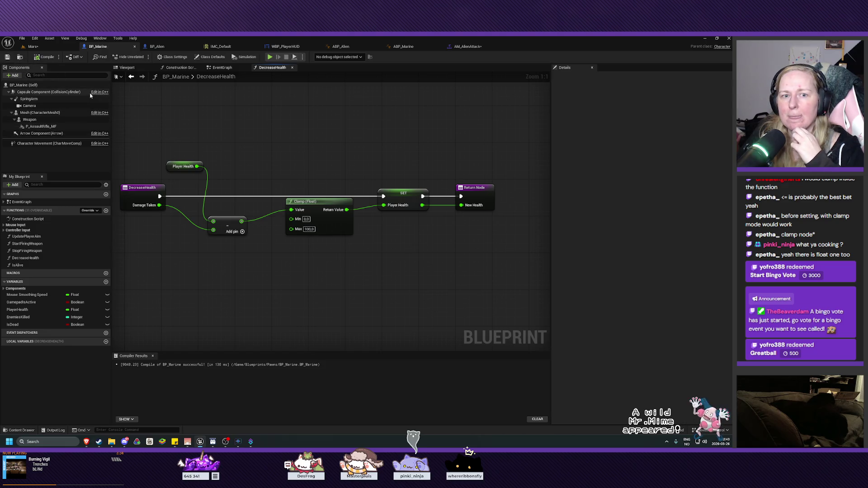
left_click(33, 46)
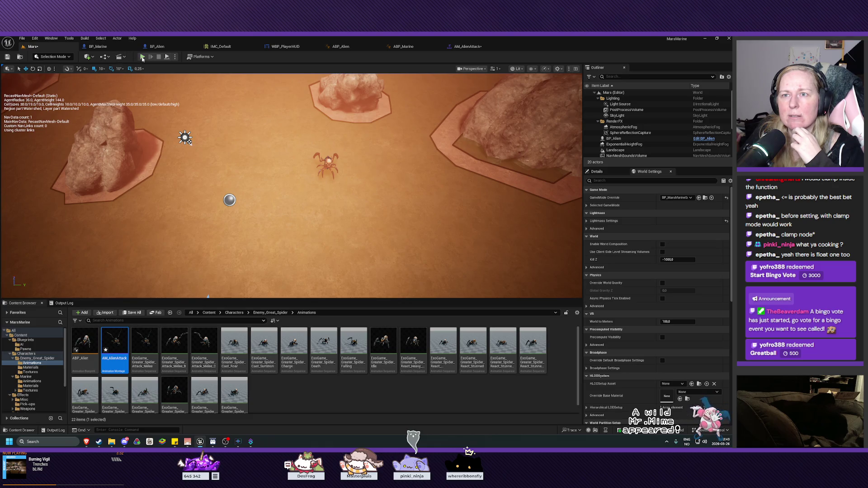
left_click(142, 57)
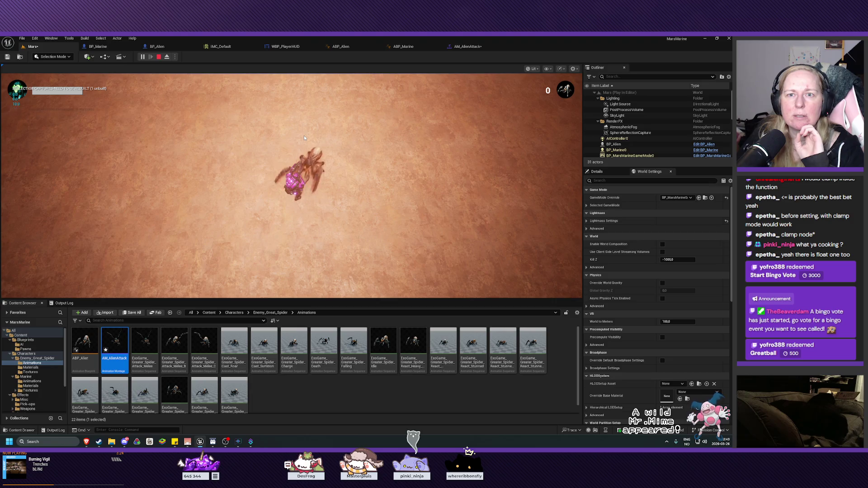
key("Escape")
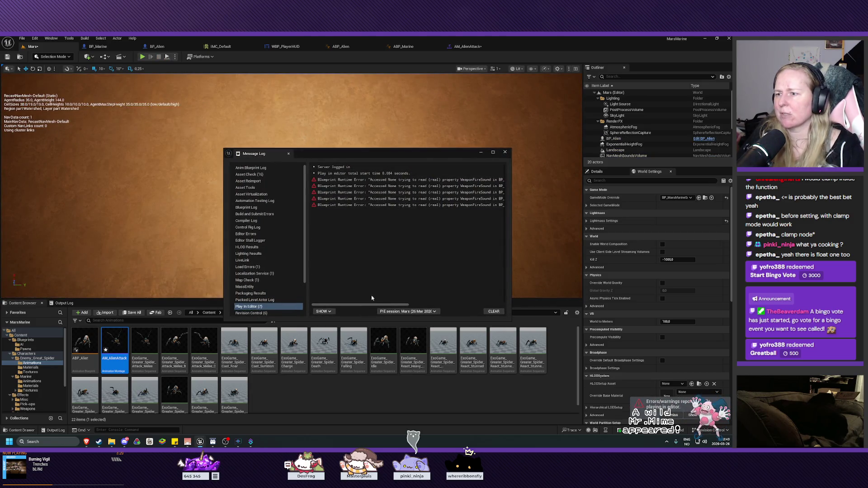
left_click_drag(356, 305, 455, 306)
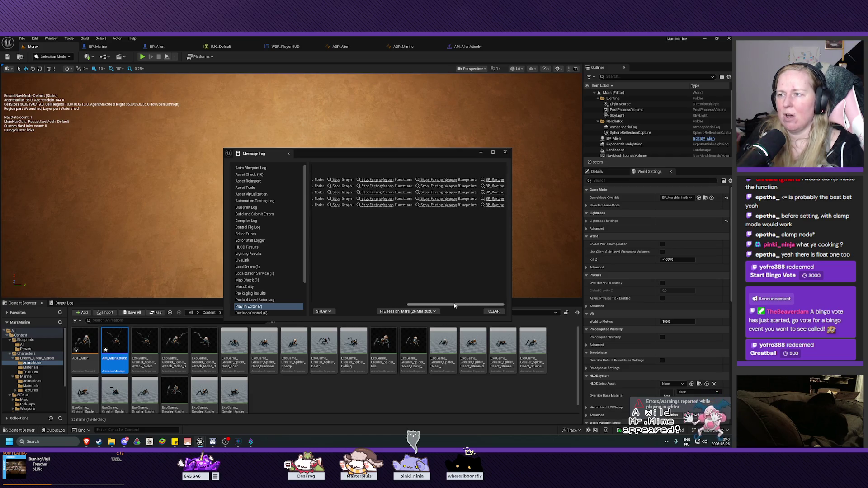
left_click(492, 312)
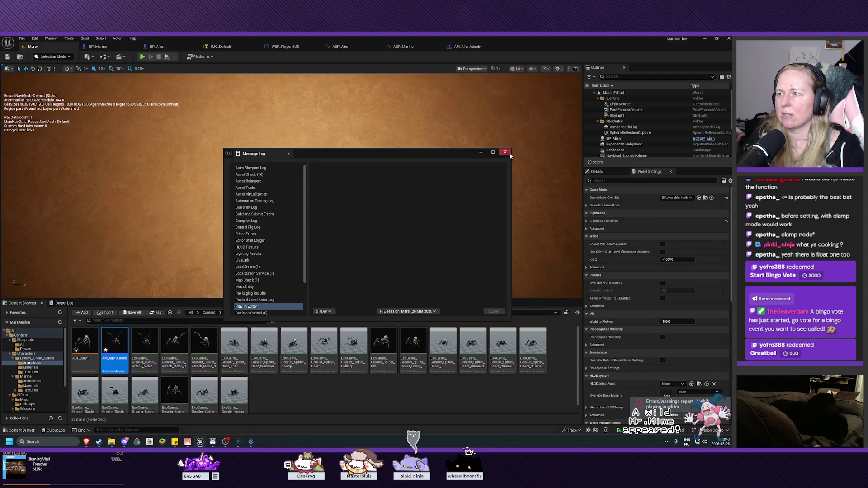
left_click(505, 152)
left_click(92, 46)
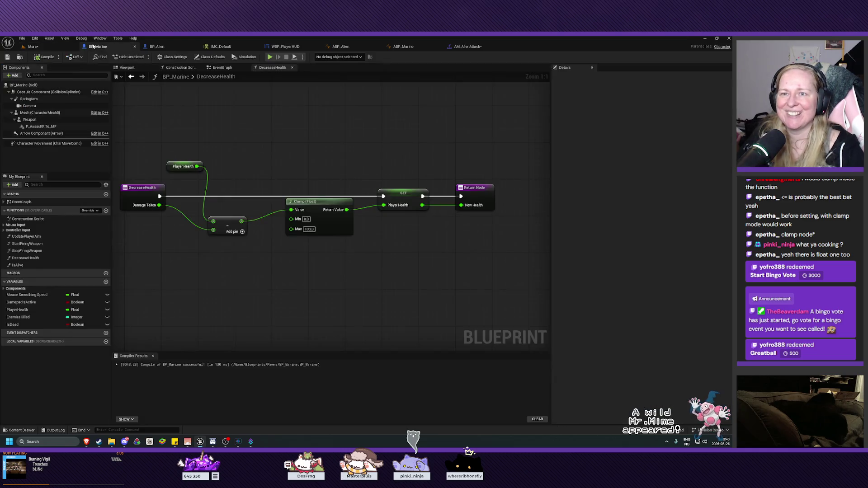
Review the EventGraph, StopFiringWeapon and DecreaseHealth graphs
mouse_move(319, 275)
left_mouse_down()
mouse_move(349, 287)
mouse_move(311, 293)
mouse_move(333, 298)
left_mouse_up()
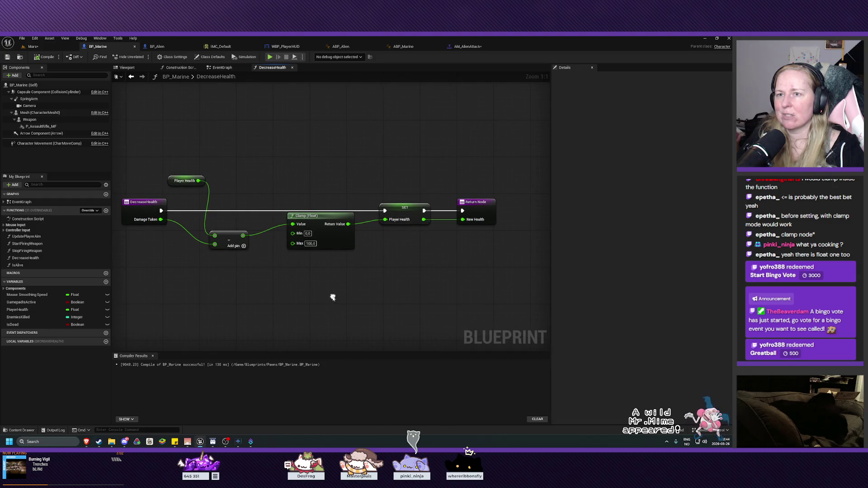
left_click(244, 68)
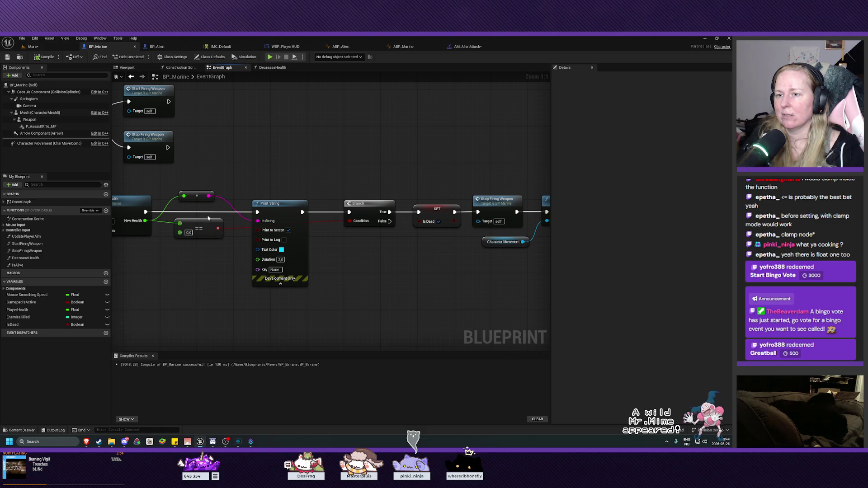
left_click_drag(400, 273, 300, 277)
double_click(358, 209)
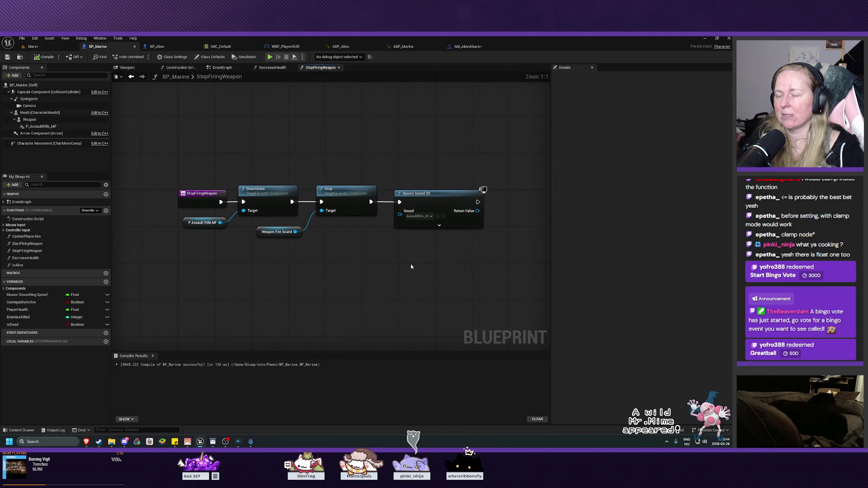
left_click(273, 68)
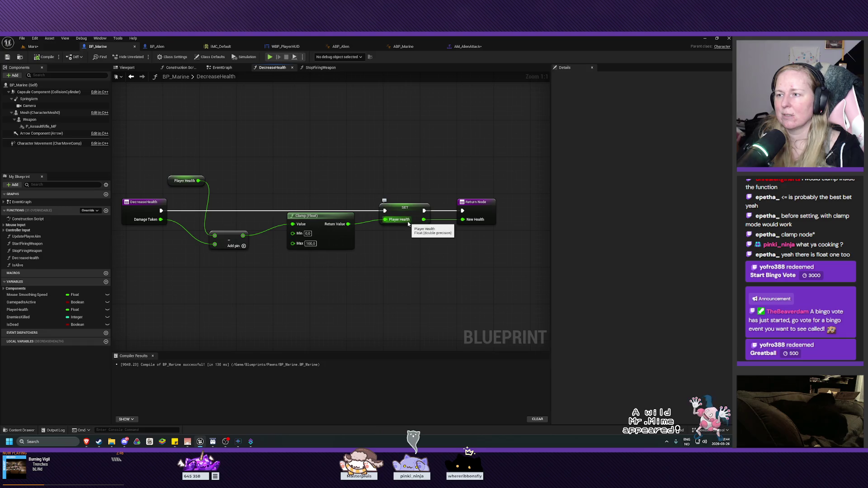
left_click(222, 67)
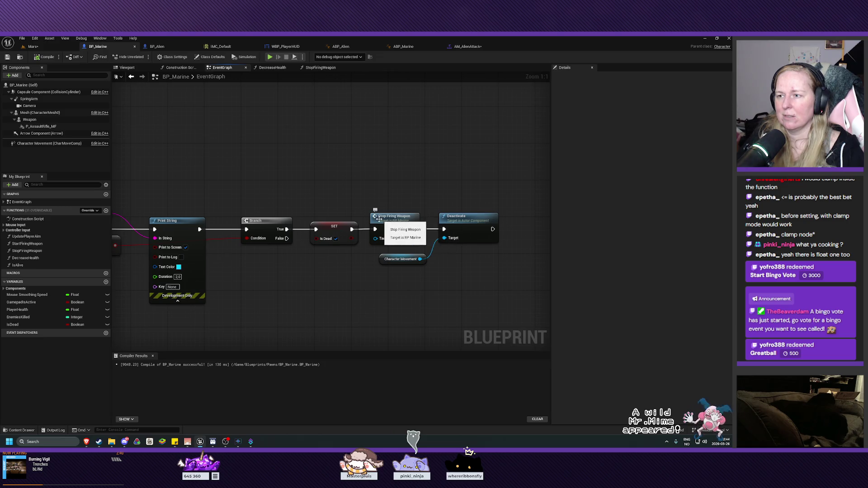
Recheck the death-handling chain and function graphs, then play the Mars level in editor
left_click_drag(313, 161, 486, 293)
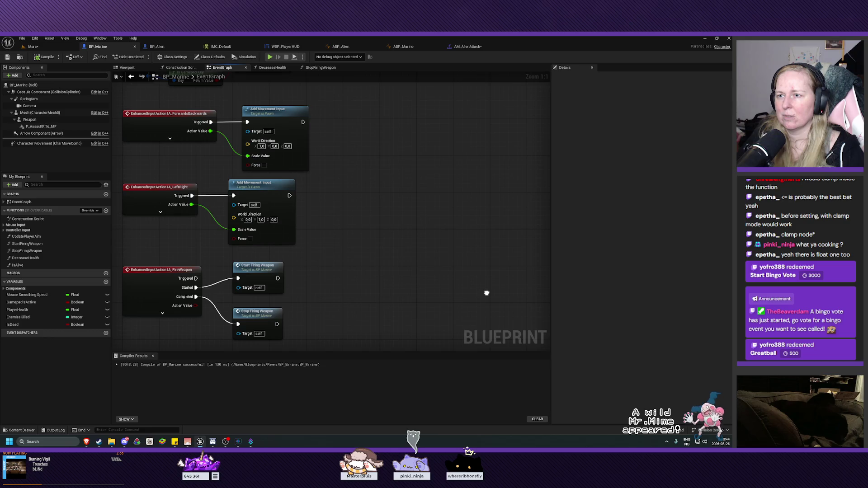
left_click_drag(424, 272, 330, 143)
double_click(180, 182)
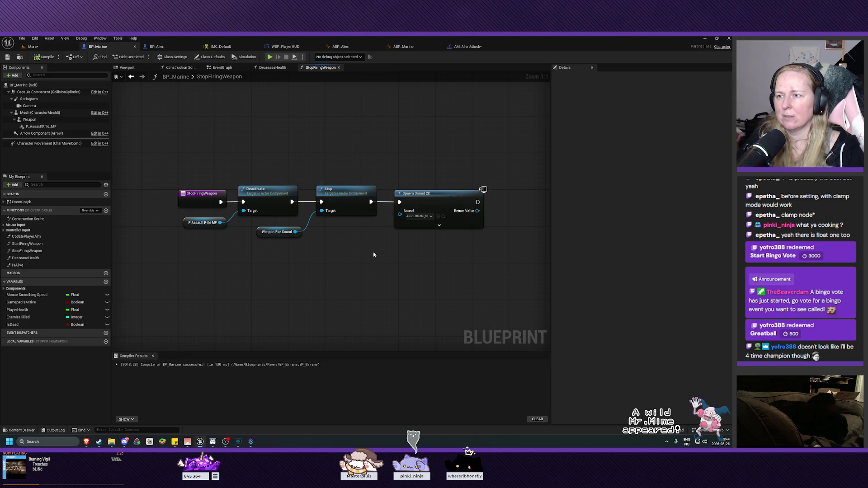
left_click(272, 68)
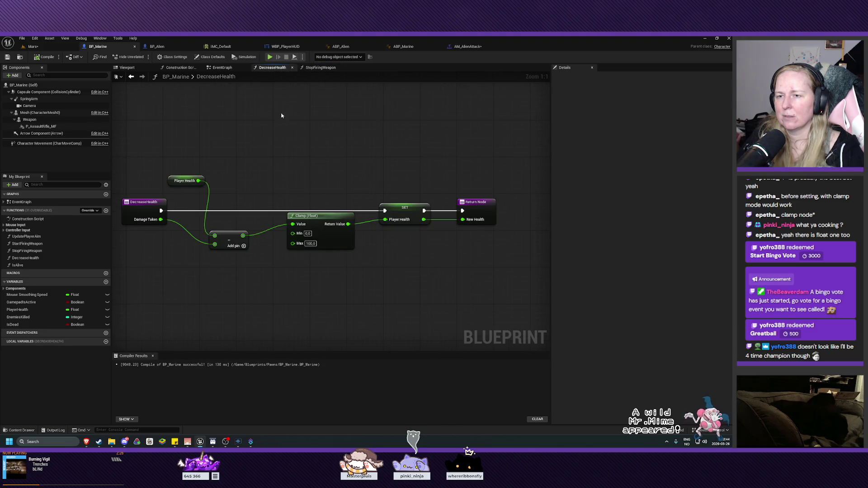
left_click(222, 67)
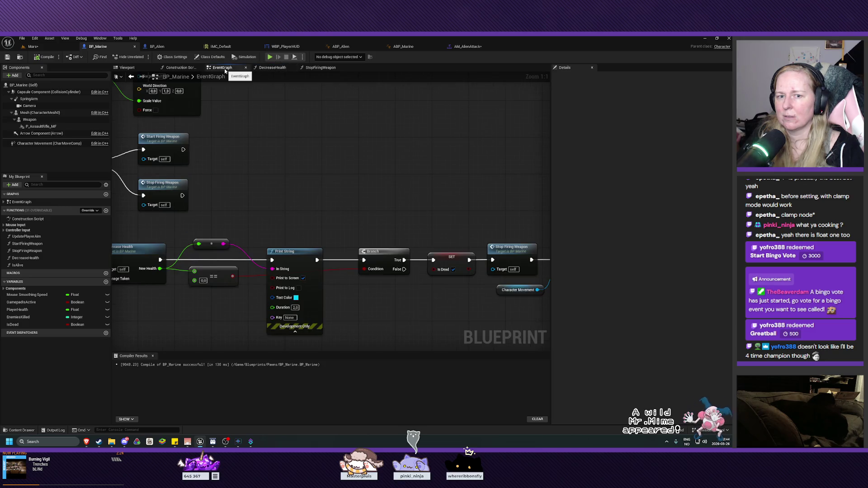
mouse_move(341, 194)
left_mouse_down()
mouse_move(403, 163)
mouse_move(320, 124)
mouse_move(258, 124)
mouse_move(251, 143)
mouse_move(347, 161)
mouse_move(416, 161)
mouse_move(269, 132)
left_mouse_up()
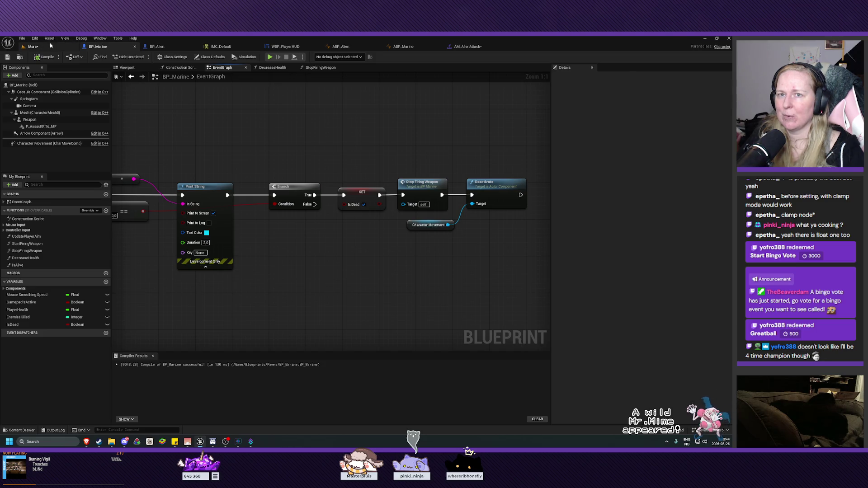
left_click(32, 46)
left_click(143, 57)
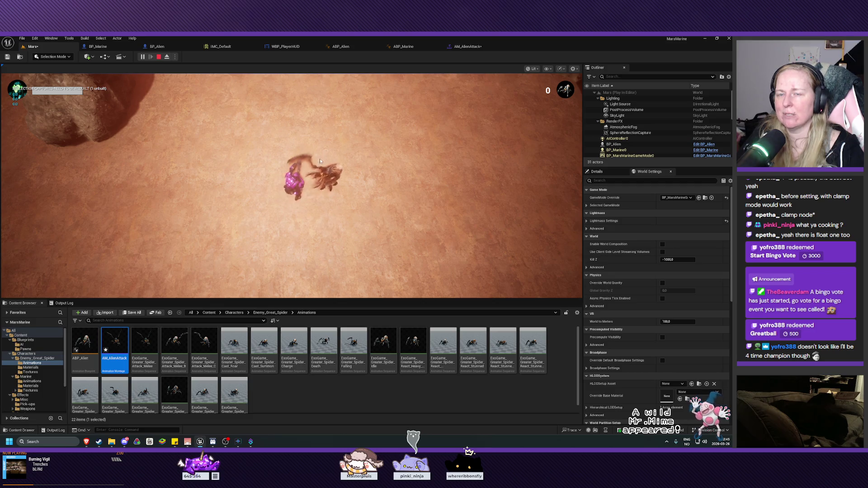
Stop the play test, clear and close the Message Log errors, and return to BP_Marine
key("Escape")
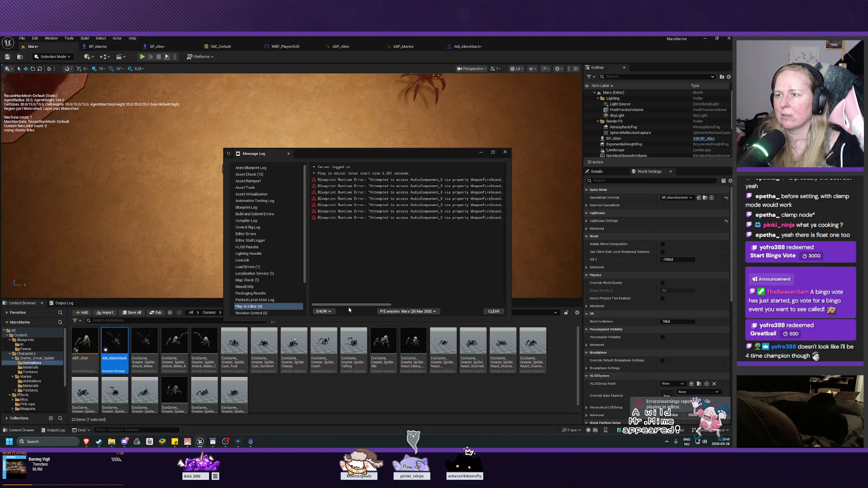
left_click_drag(360, 308, 473, 303)
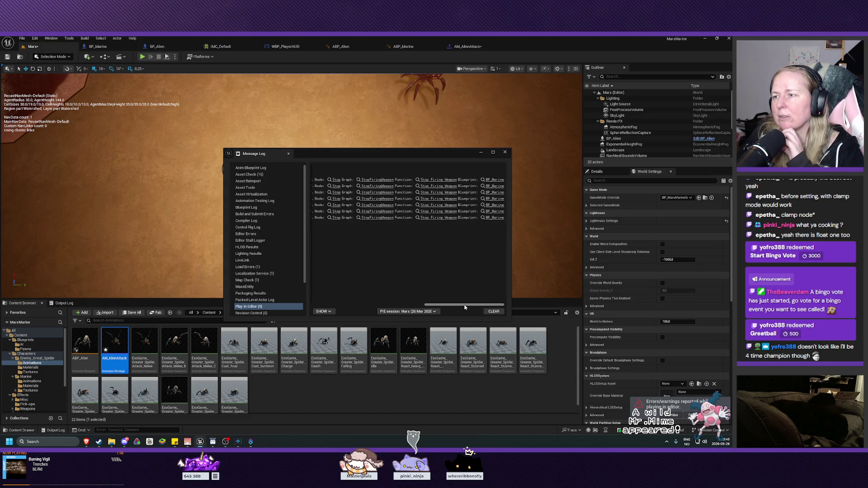
left_click_drag(464, 307, 351, 306)
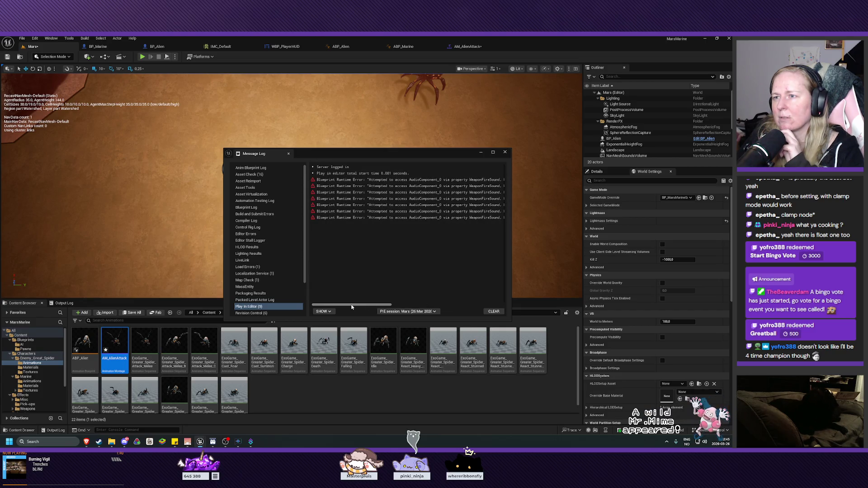
left_click_drag(351, 307, 465, 307)
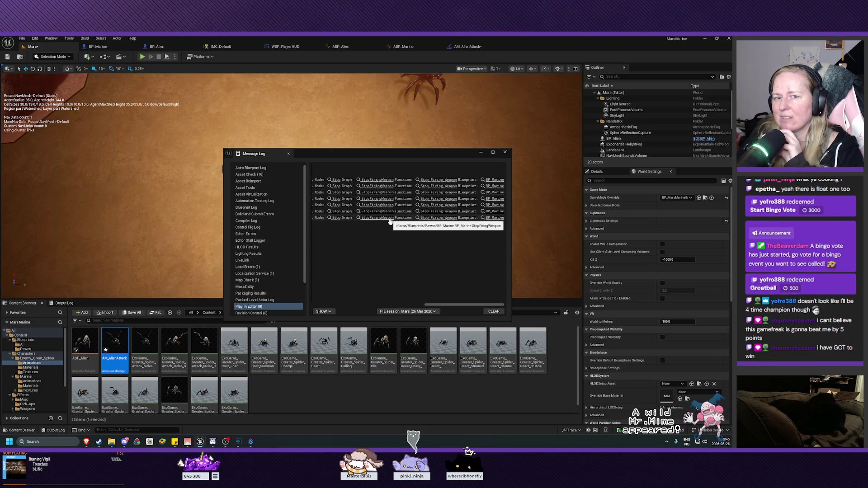
left_click(494, 311)
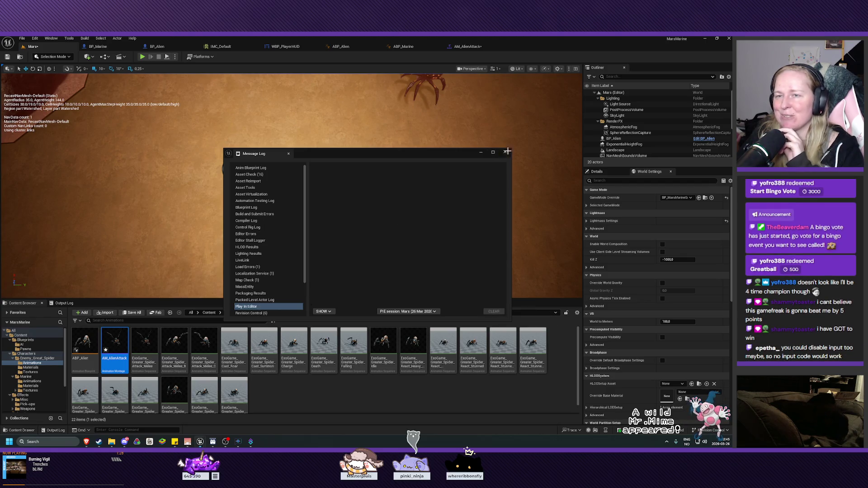
left_click(506, 152)
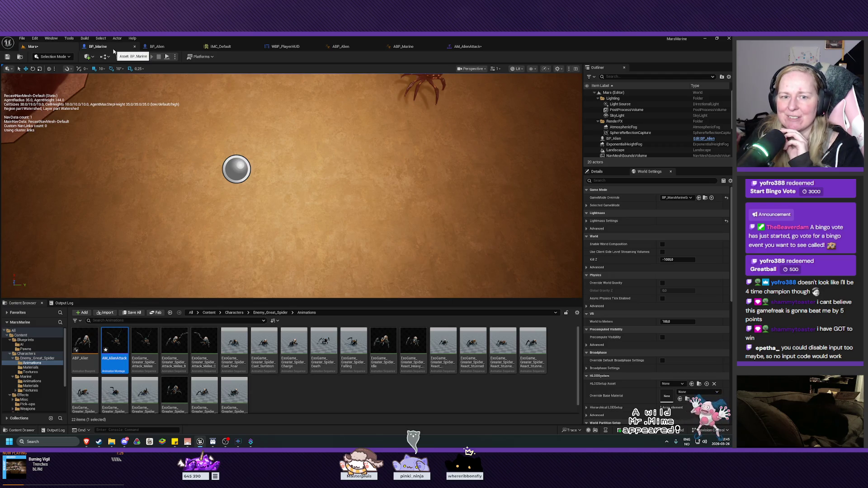
left_click(113, 49)
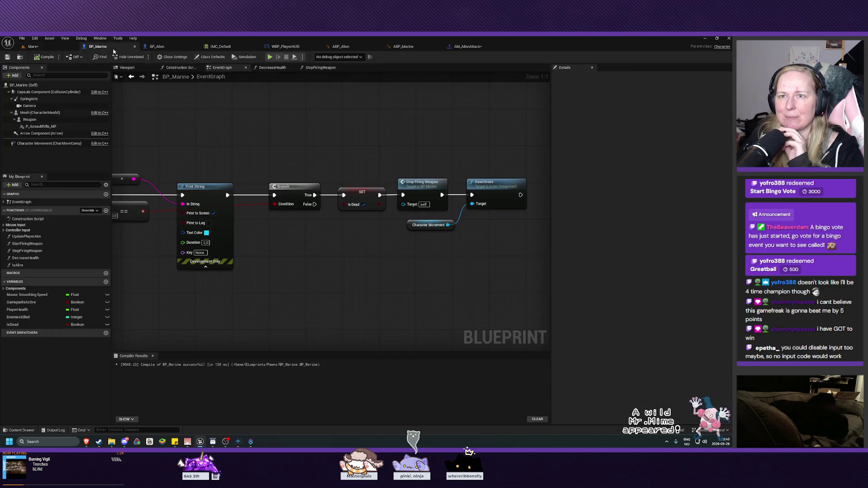
left_click_drag(415, 262, 342, 271)
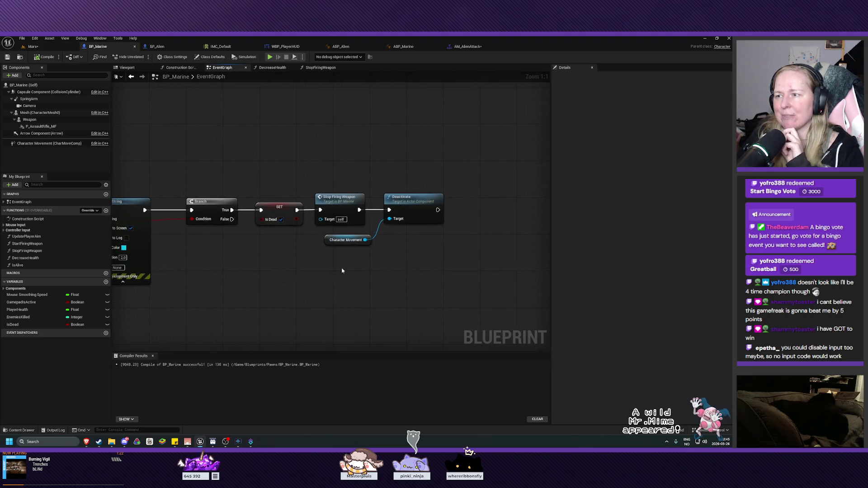
mouse_move(411, 163)
left_mouse_down()
mouse_move(412, 249)
mouse_move(363, 272)
left_mouse_up()
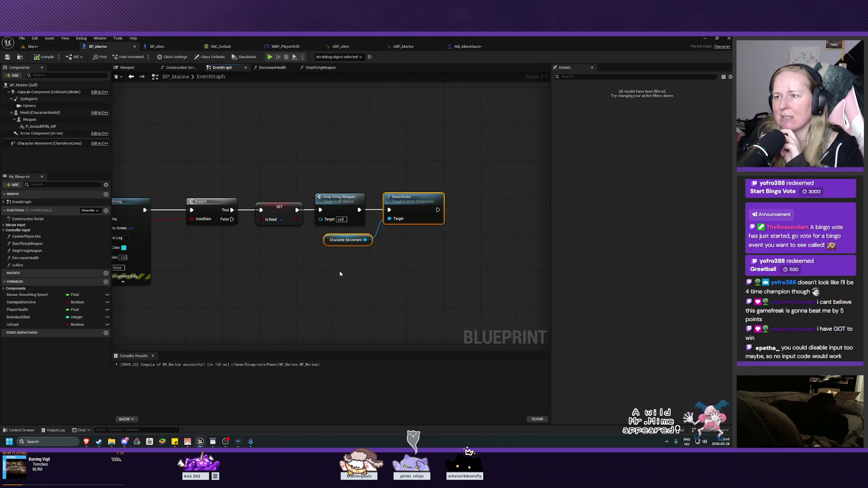
left_click(337, 199)
left_click(246, 134)
mouse_move(246, 135)
left_mouse_down()
mouse_move(533, 232)
mouse_move(434, 151)
mouse_move(393, 149)
mouse_move(545, 233)
left_mouse_up()
mouse_move(413, 141)
left_mouse_down()
mouse_move(440, 242)
mouse_move(435, 280)
left_mouse_up()
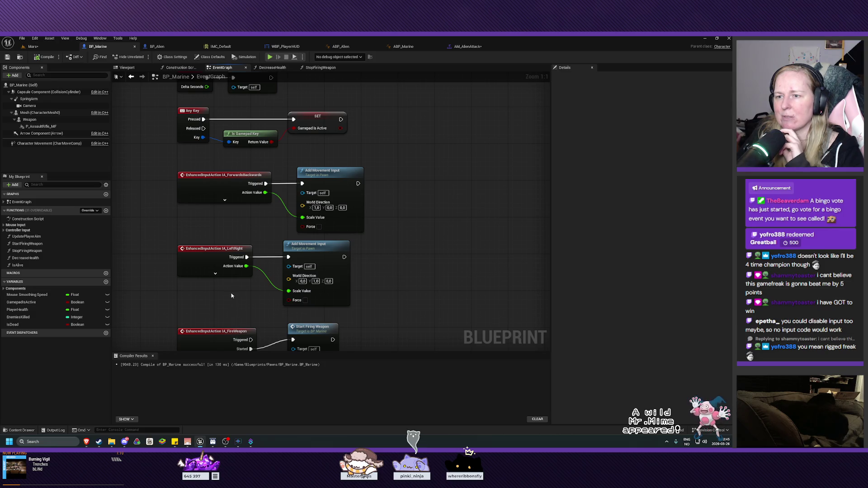
mouse_move(224, 315)
left_mouse_down()
mouse_move(151, 271)
mouse_move(151, 204)
mouse_move(161, 242)
mouse_move(419, 261)
mouse_move(412, 155)
mouse_move(413, 342)
mouse_move(400, 166)
left_mouse_up()
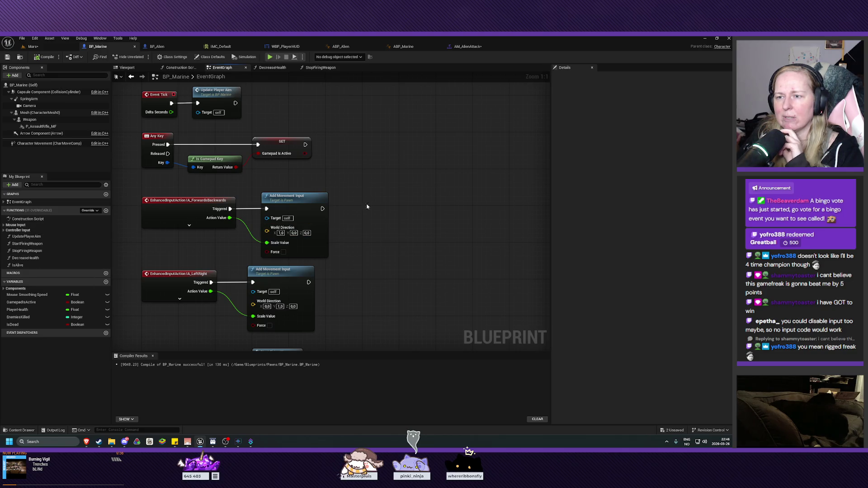
left_click_drag(387, 169, 397, 208)
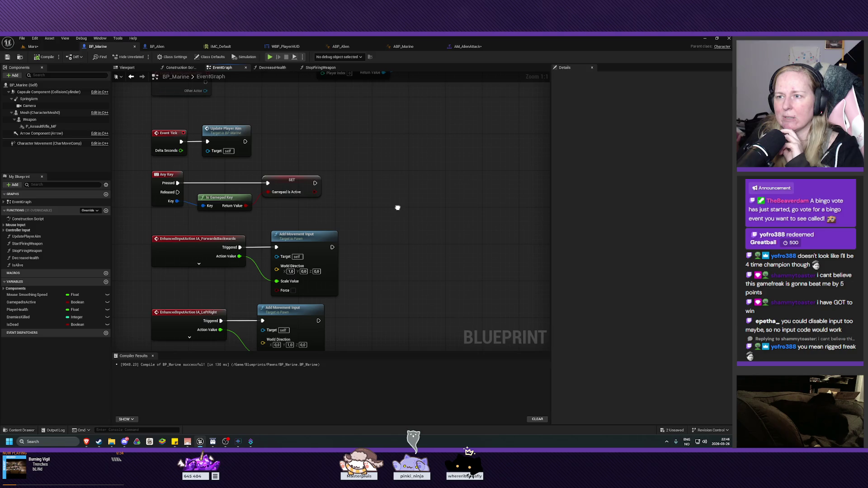
mouse_move(398, 208)
left_mouse_down()
mouse_move(391, 259)
mouse_move(403, 199)
mouse_move(397, 118)
left_mouse_up()
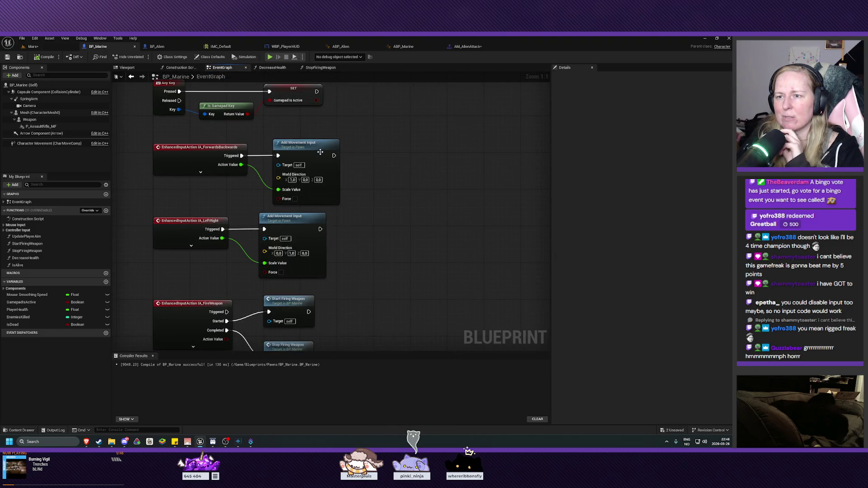
left_click_drag(366, 278, 382, 169)
mouse_move(436, 207)
left_mouse_down()
mouse_move(431, 103)
mouse_move(397, 264)
mouse_move(388, 184)
mouse_move(380, 354)
mouse_move(389, 267)
mouse_move(378, 285)
mouse_move(275, 285)
mouse_move(317, 252)
mouse_move(439, 244)
mouse_move(411, 179)
mouse_move(370, 139)
left_mouse_up()
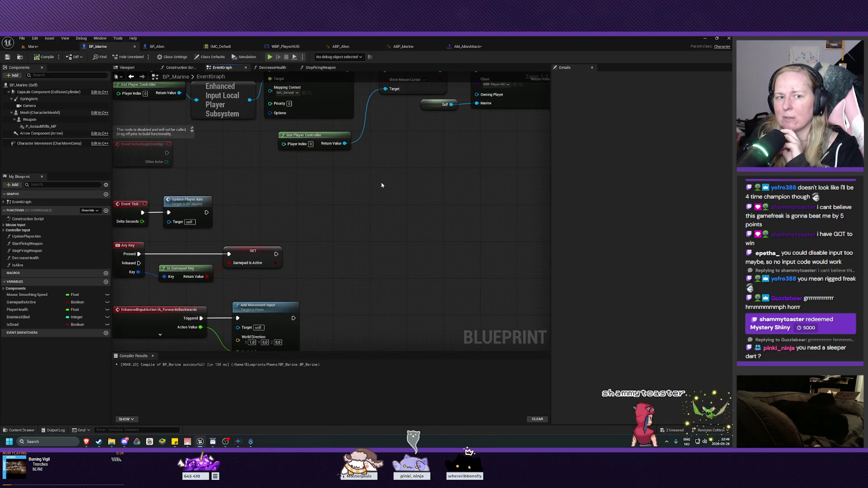
left_click_drag(392, 240, 375, 191)
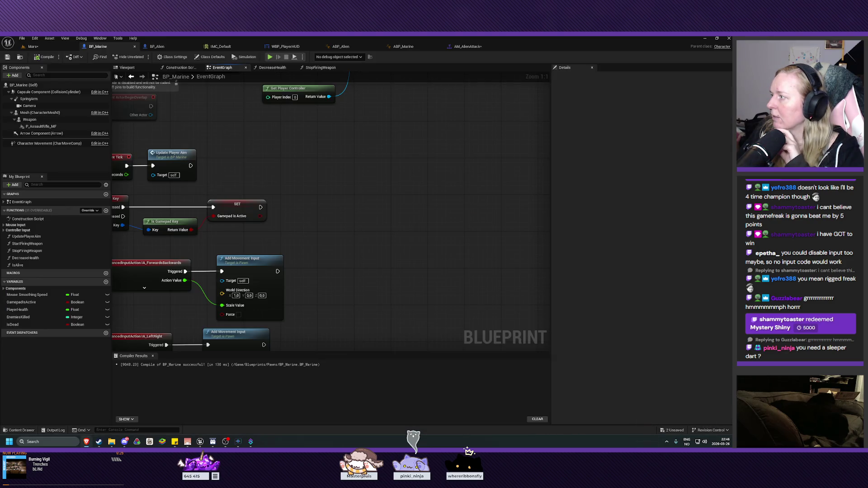
mouse_move(464, 250)
left_mouse_down()
mouse_move(391, 157)
mouse_move(401, 109)
left_mouse_up()
left_click_drag(408, 230, 407, 174)
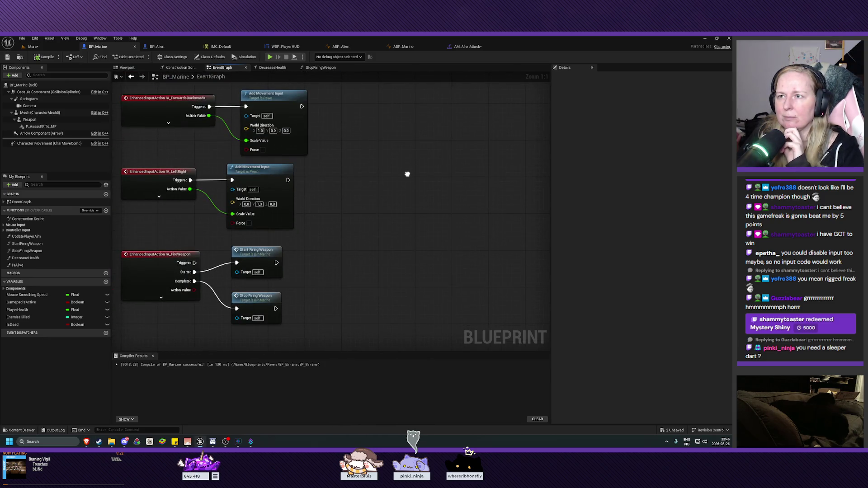
Find Event Tick's Update Player Aim call and open the UpdatePlayerAim function graph
left_click(320, 68)
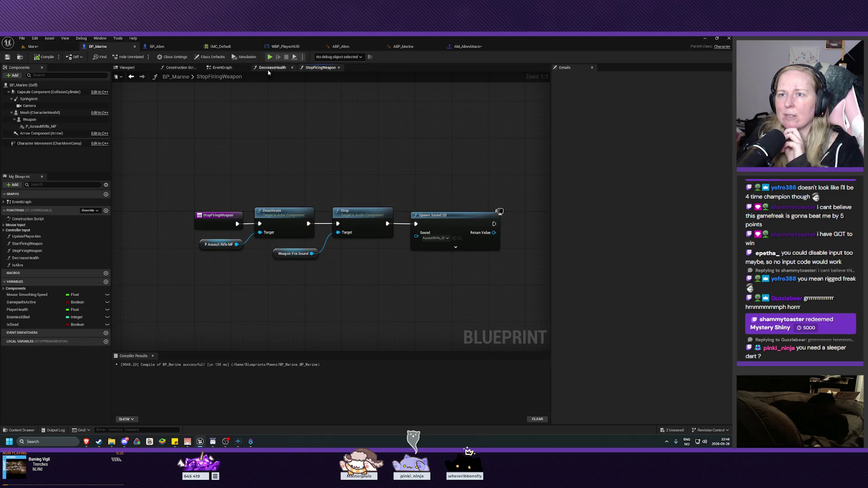
left_click(220, 68)
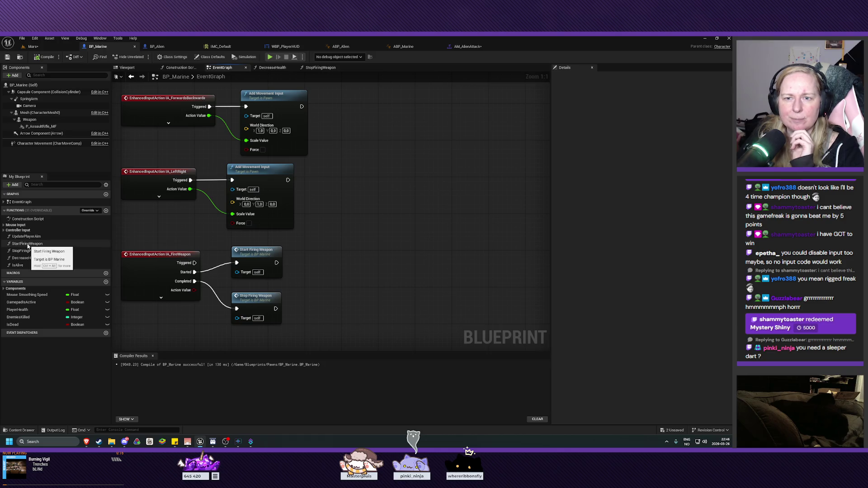
left_click(26, 237)
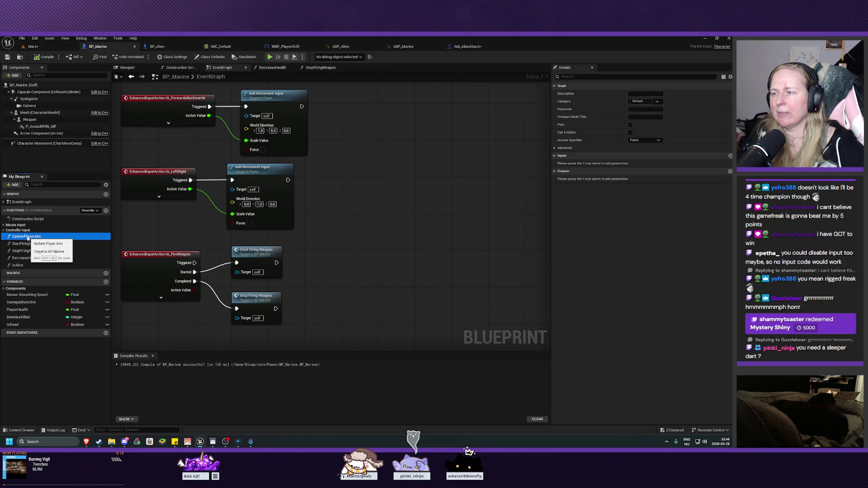
mouse_move(366, 207)
left_mouse_down()
mouse_move(392, 242)
mouse_move(383, 290)
left_mouse_up()
left_click_drag(390, 175, 383, 318)
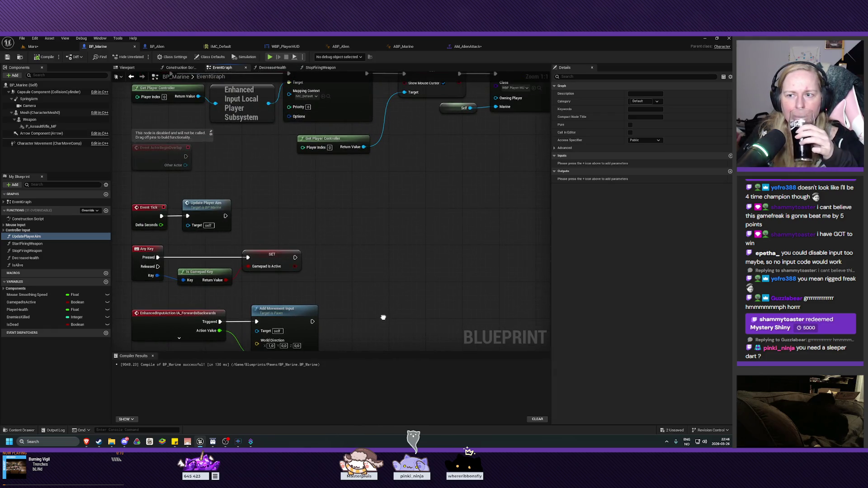
left_click_drag(189, 200, 229, 194)
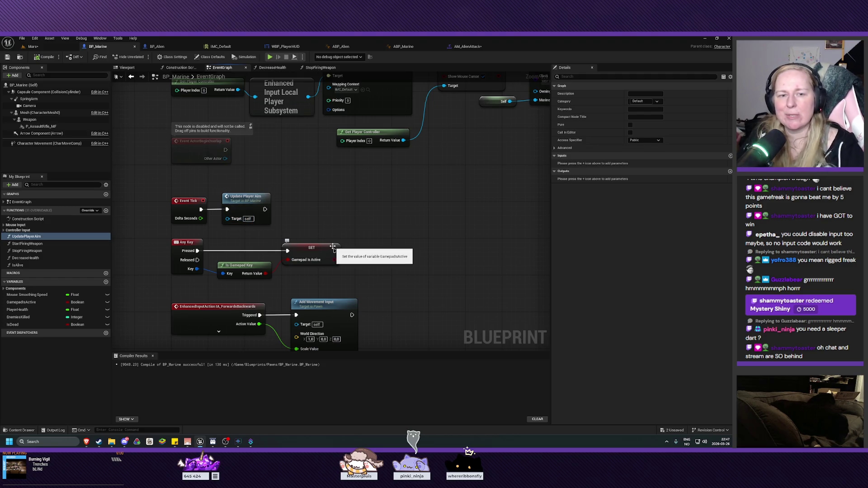
mouse_move(355, 252)
left_mouse_down()
mouse_move(382, 260)
mouse_move(380, 206)
mouse_move(390, 230)
mouse_move(386, 268)
left_mouse_up()
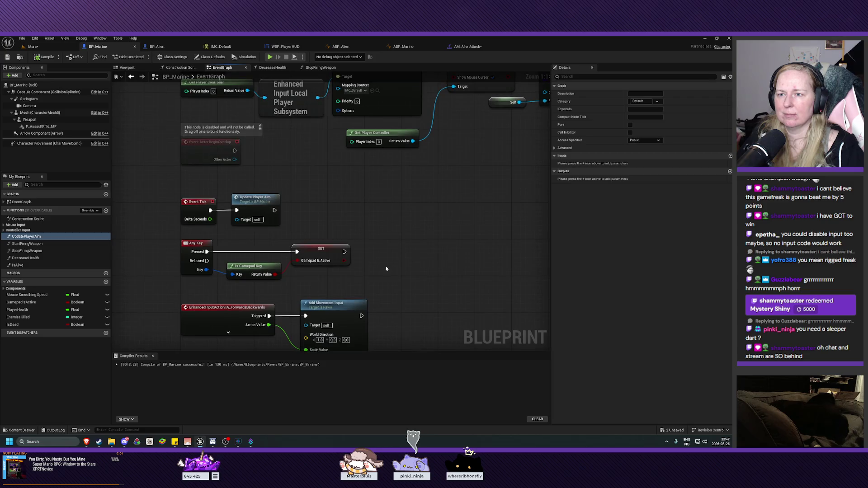
double_click(254, 210)
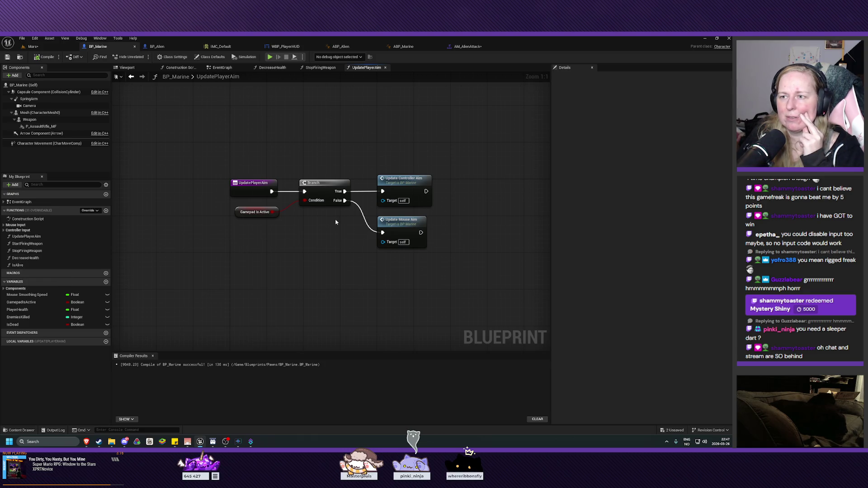
Locate the input action nodes and open the StartFiringWeapon function graph
left_click(222, 67)
mouse_move(405, 79)
left_mouse_down()
mouse_move(264, 245)
mouse_move(329, 320)
mouse_move(165, 315)
left_mouse_up()
mouse_move(325, 314)
left_mouse_down()
mouse_move(257, 306)
mouse_move(494, 306)
mouse_move(320, 303)
left_mouse_up()
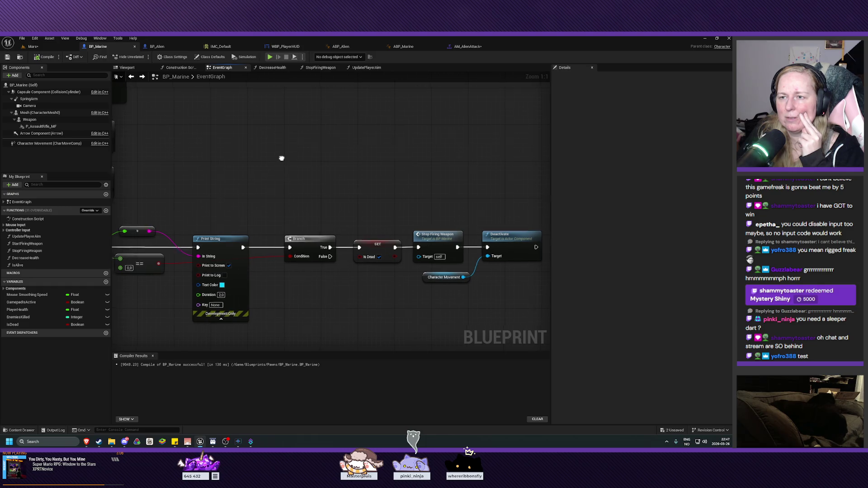
left_click_drag(280, 157, 435, 274)
mouse_move(400, 211)
left_mouse_down()
mouse_move(416, 329)
mouse_move(409, 340)
mouse_move(421, 316)
mouse_move(388, 185)
mouse_move(385, 122)
left_mouse_up()
double_click(252, 168)
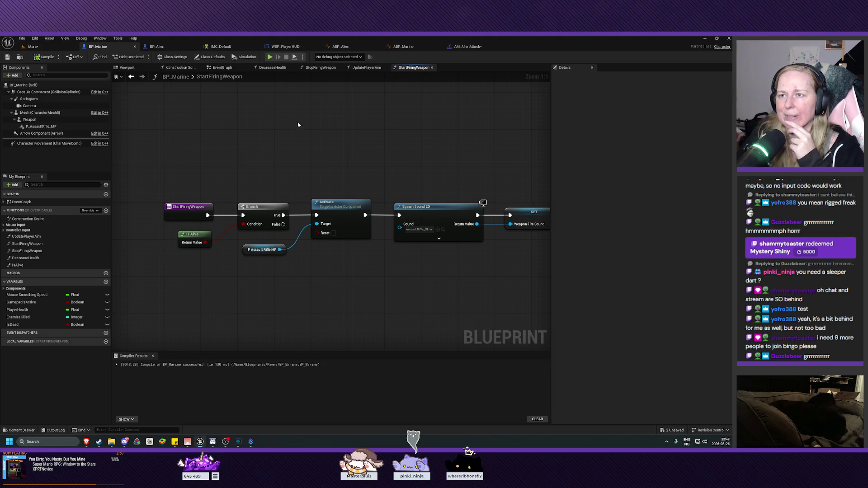
Flip through the function tabs, then select Character Movement in the EventGraph death branch
left_click(368, 68)
left_click(412, 68)
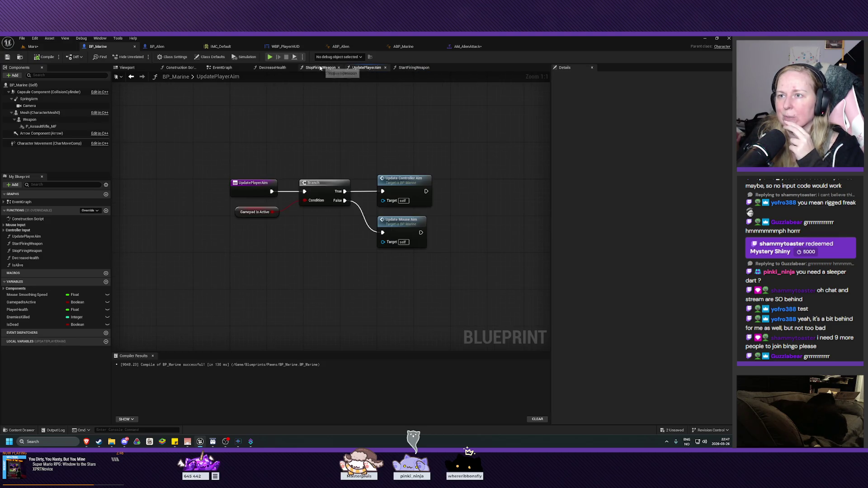
left_click(321, 67)
left_click(277, 68)
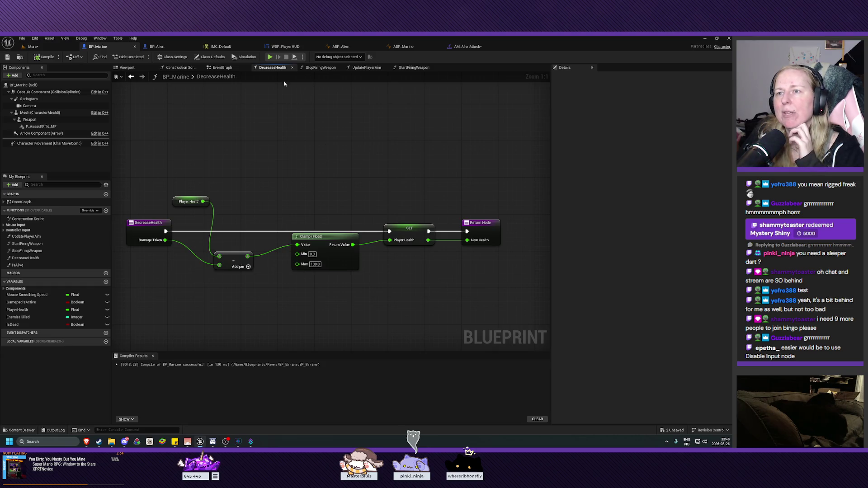
left_click(222, 68)
mouse_move(407, 199)
left_mouse_down()
mouse_move(246, 128)
mouse_move(394, 151)
mouse_move(368, 151)
mouse_move(388, 193)
mouse_move(387, 232)
left_mouse_up()
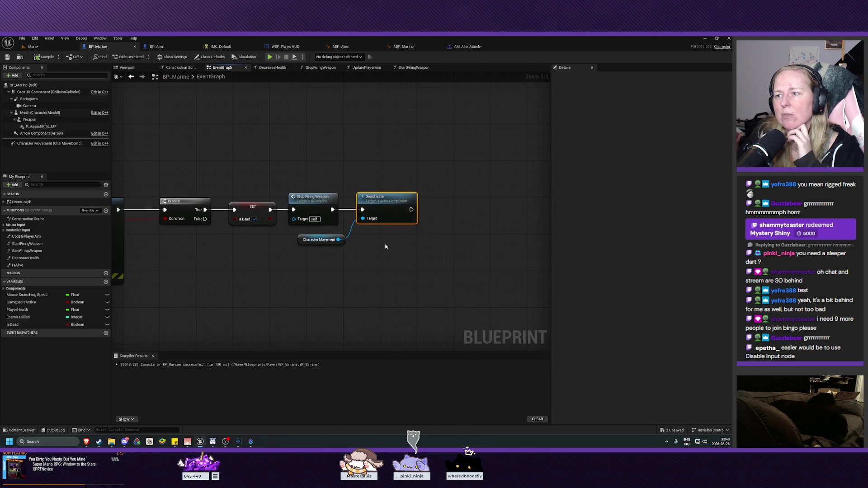
left_click(319, 240)
Delete the Deactivate and Character Movement nodes from the death branch
left_click_drag(348, 263, 380, 179)
key("Delete")
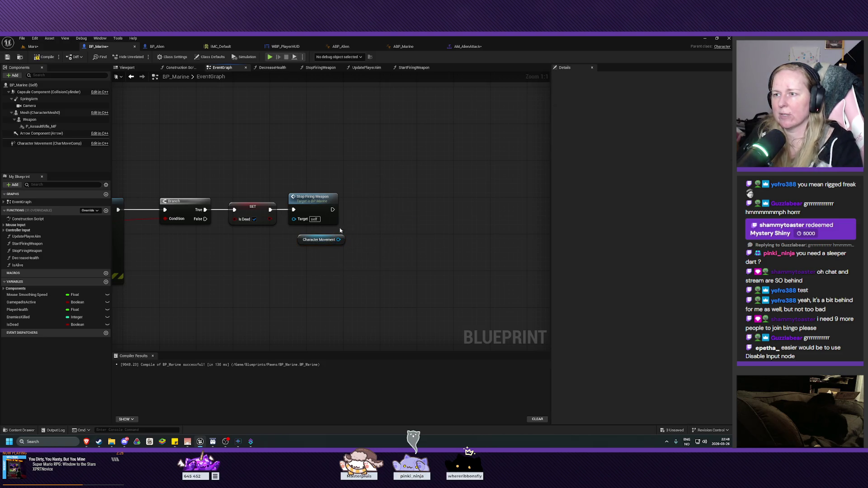
left_click(322, 241)
key("Delete")
Add Disable Input after Stop Firing Weapon, supplied by a Get Player Controller node
right_click(354, 210)
type("disable")
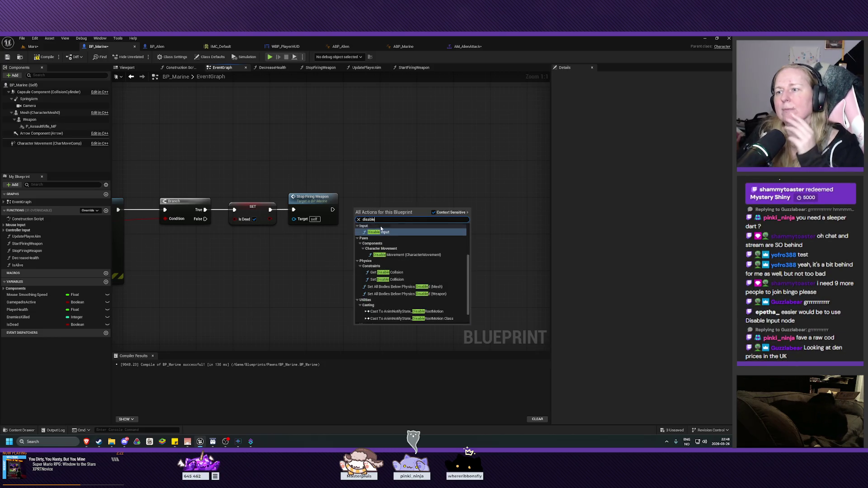
left_click(381, 231)
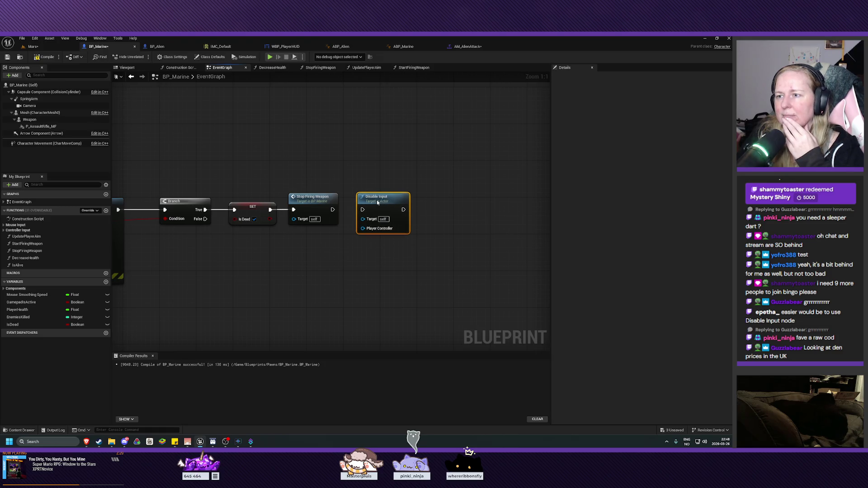
left_click_drag(332, 209, 379, 205)
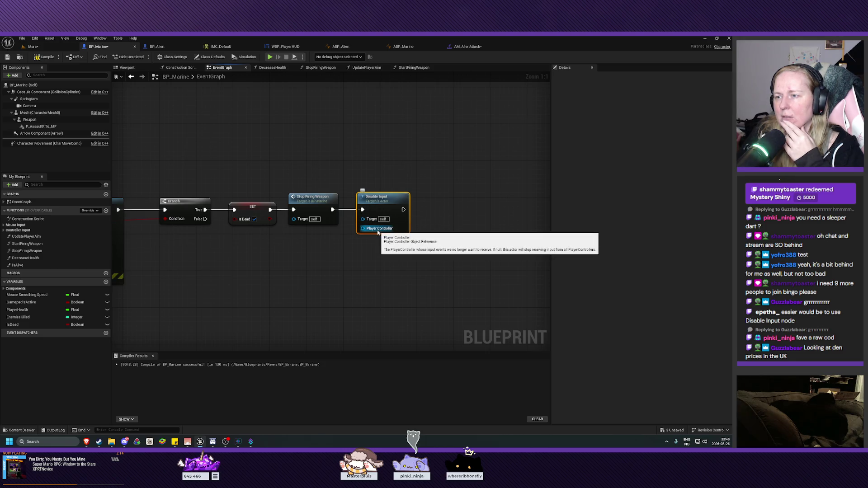
right_click(313, 253)
type("get player contr")
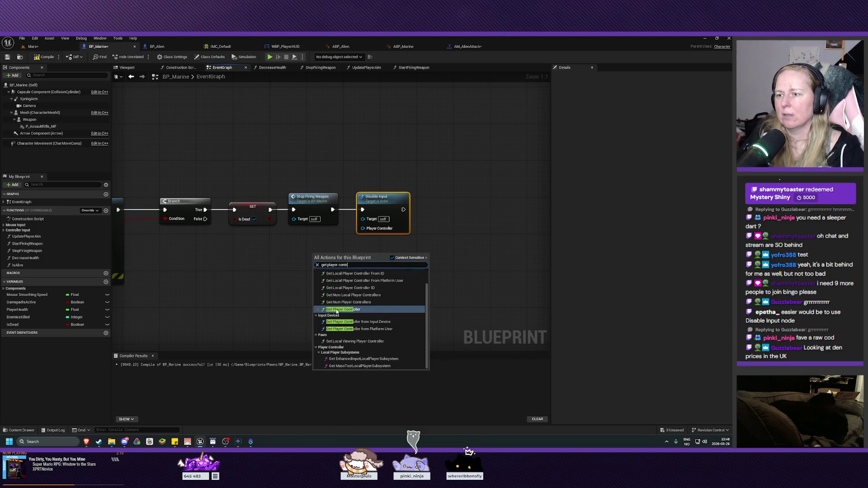
left_click(343, 309)
mouse_move(322, 257)
left_mouse_down()
mouse_move(292, 243)
mouse_move(363, 228)
left_mouse_up()
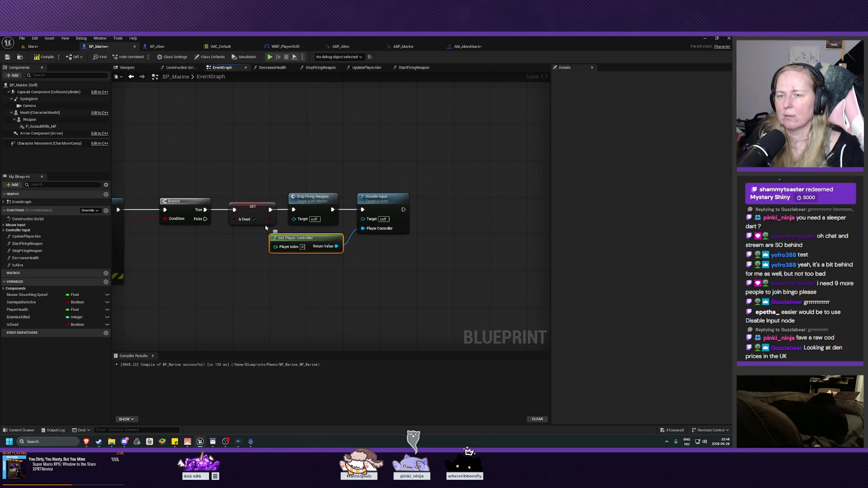
Compile and save BP_Marine, play-test the Mars level, then return to the blueprint
left_click(44, 56)
left_click(7, 57)
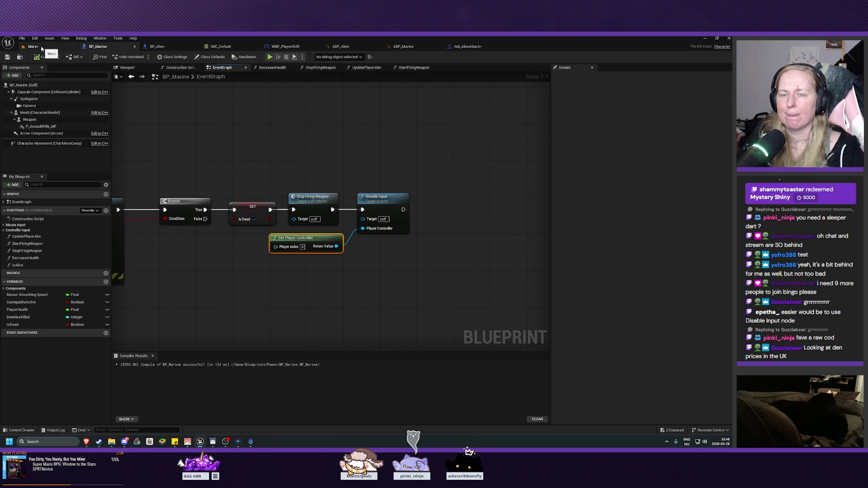
left_click(41, 47)
left_click(142, 57)
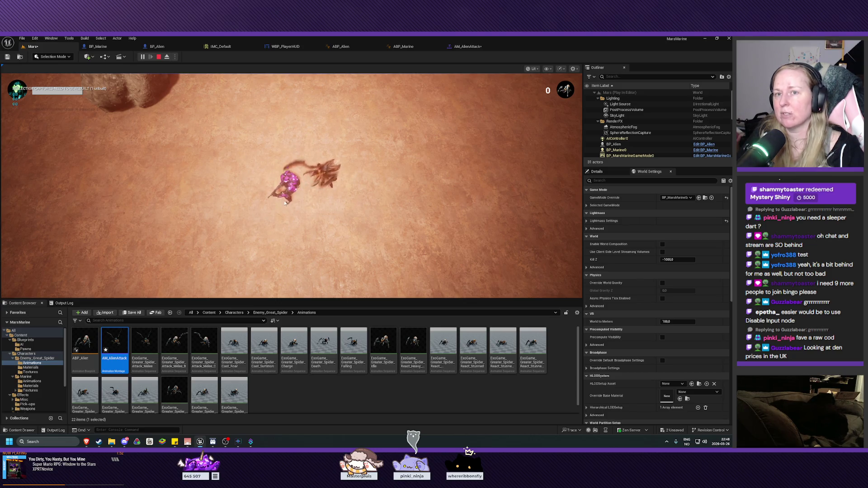
key("Escape")
left_click(505, 152)
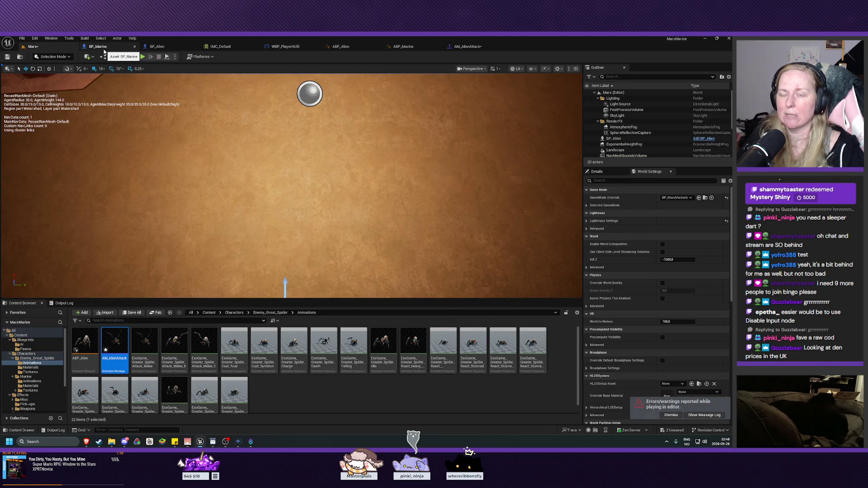
left_click(102, 51)
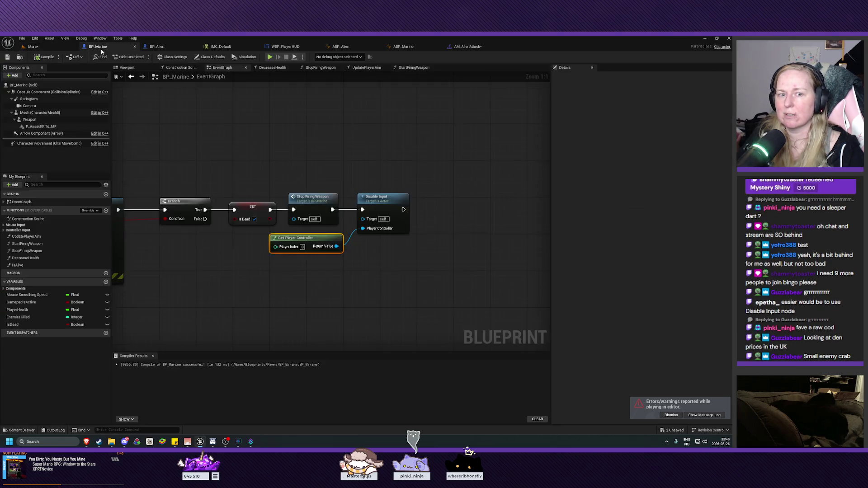
Review UpdatePlayerAim's Branch choosing Update Controller Aim or Update Mouse Aim from Gamepad Is Active
mouse_move(271, 273)
left_mouse_down()
mouse_move(419, 283)
mouse_move(466, 305)
mouse_move(411, 210)
mouse_move(450, 188)
mouse_move(410, 199)
mouse_move(414, 244)
mouse_move(407, 235)
mouse_move(401, 248)
left_mouse_up()
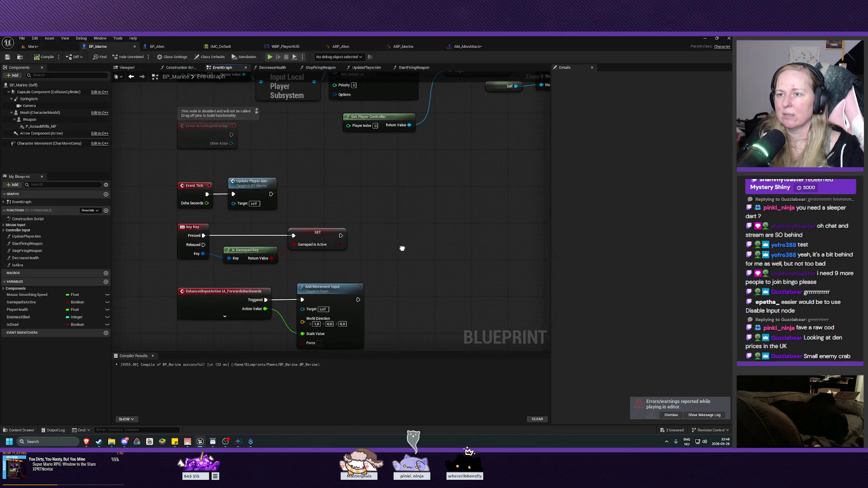
double_click(251, 186)
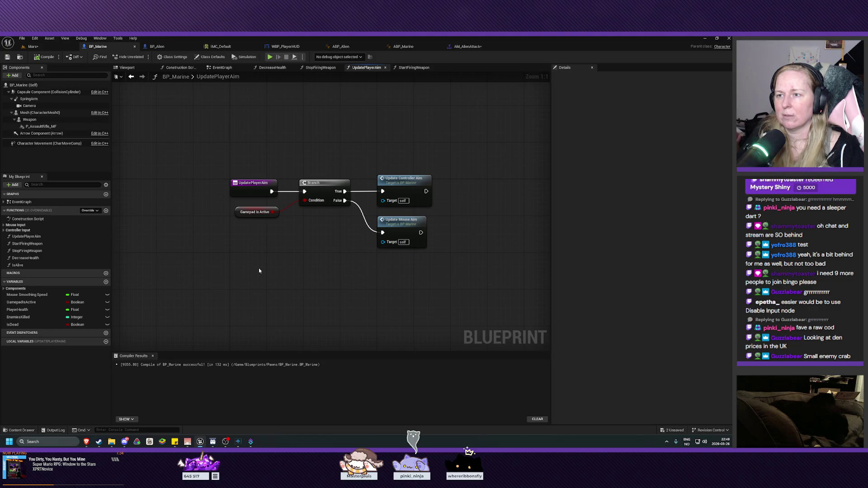
mouse_move(259, 267)
left_mouse_down()
mouse_move(289, 209)
mouse_move(410, 196)
left_mouse_up()
left_click(312, 263)
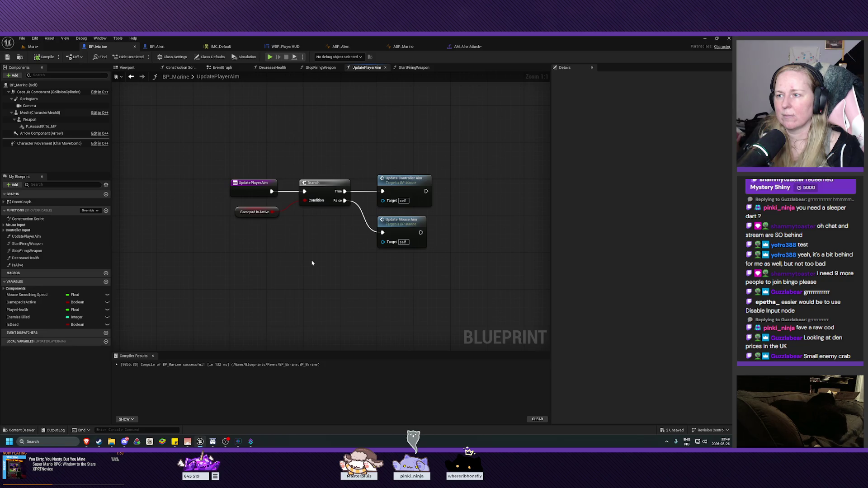
mouse_move(482, 284)
left_mouse_down()
mouse_move(374, 171)
mouse_move(301, 164)
left_mouse_up()
left_click(302, 158)
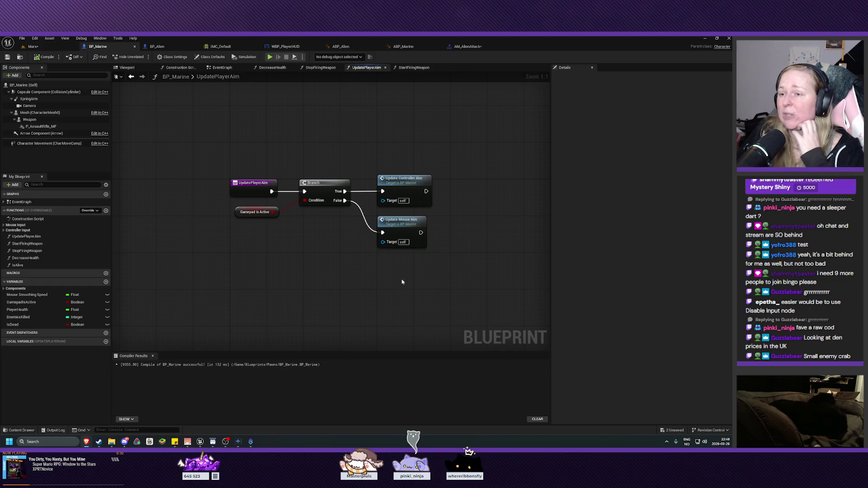
left_click_drag(321, 273, 342, 282)
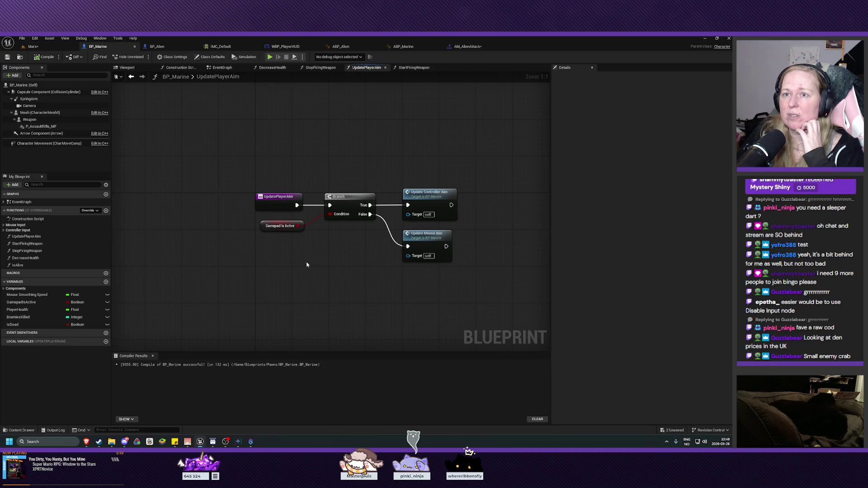
Return to the EventGraph and open the UpdatePlayerAim function from its Event Tick call
left_click(222, 67)
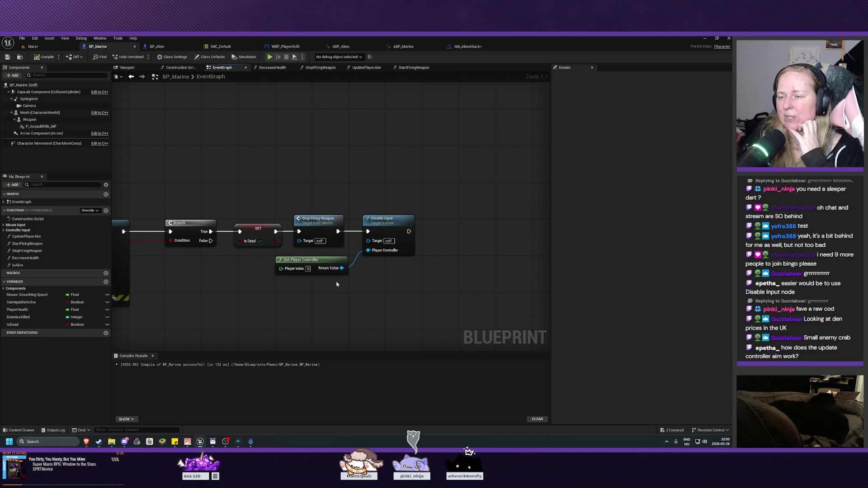
mouse_move(310, 161)
left_mouse_down()
mouse_move(511, 253)
mouse_move(442, 245)
left_mouse_up()
mouse_move(329, 172)
left_mouse_down()
mouse_move(417, 291)
mouse_move(280, 297)
left_mouse_up()
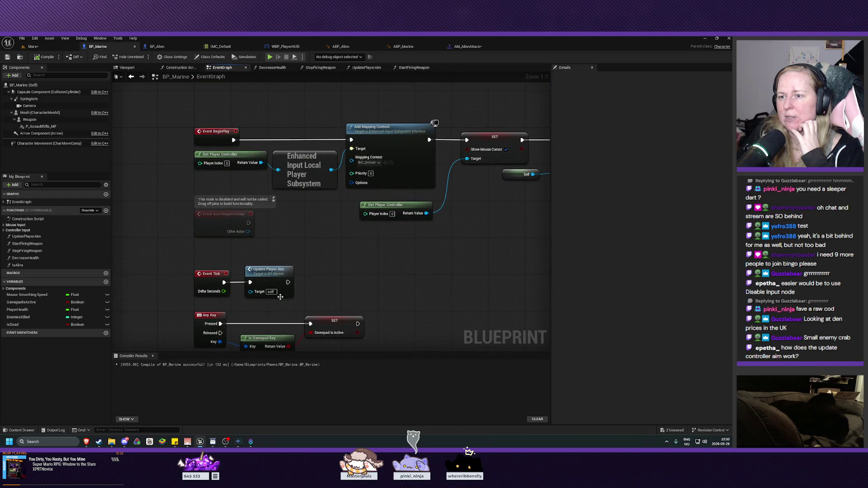
double_click(272, 280)
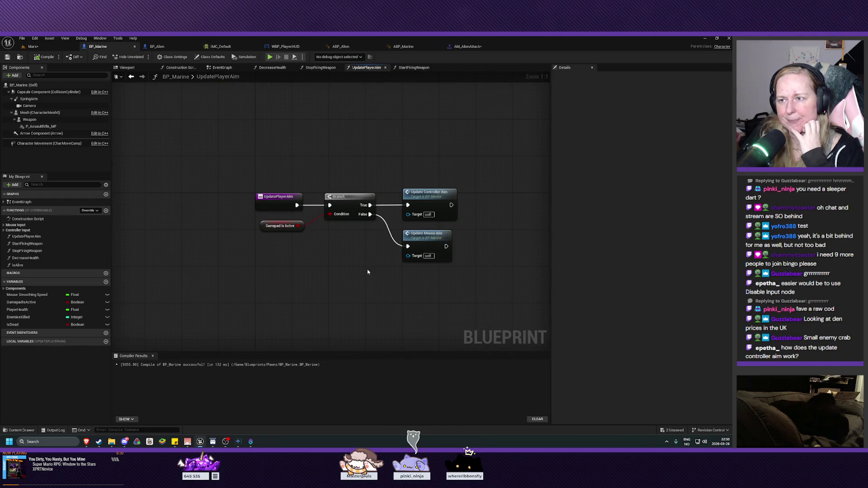
left_click_drag(367, 271, 293, 254)
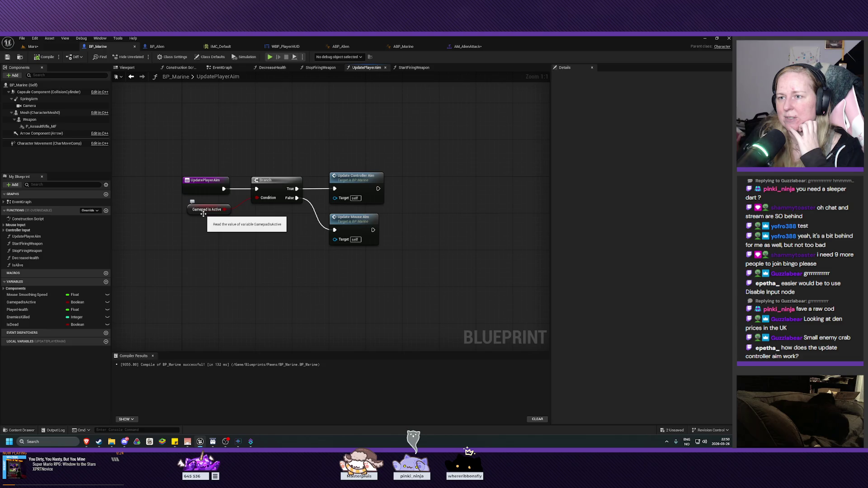
Reopen UpdatePlayerAim, check the GamepadIsActive variable, and open the Update Controller Aim function
key("alt+Left")
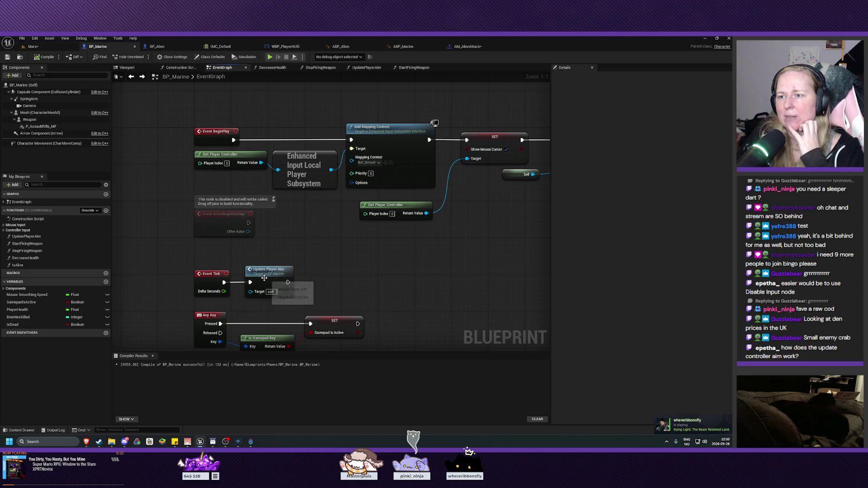
double_click(265, 280)
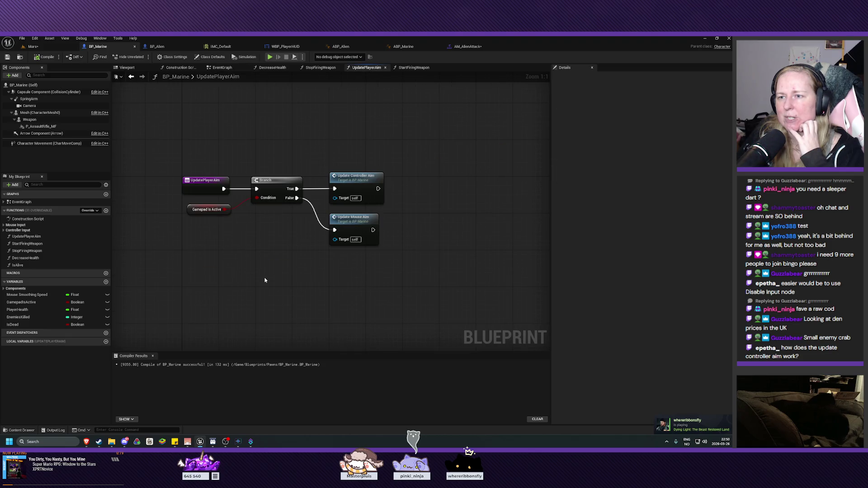
left_click(199, 211)
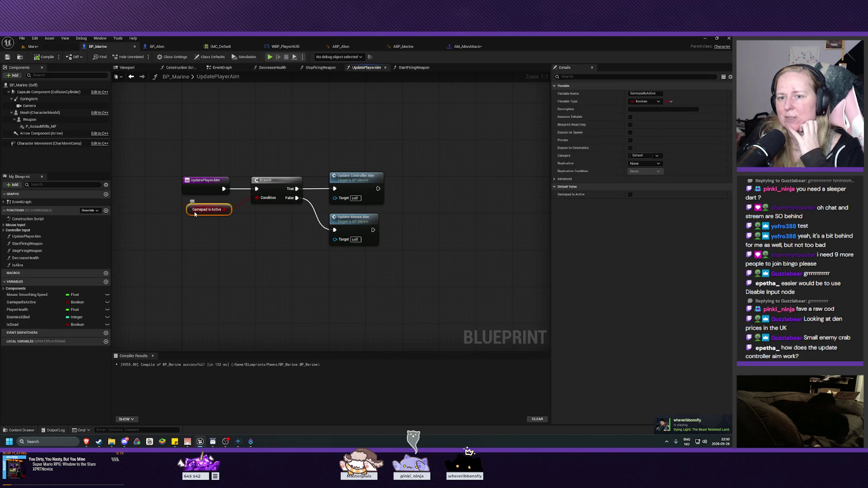
left_click(27, 304)
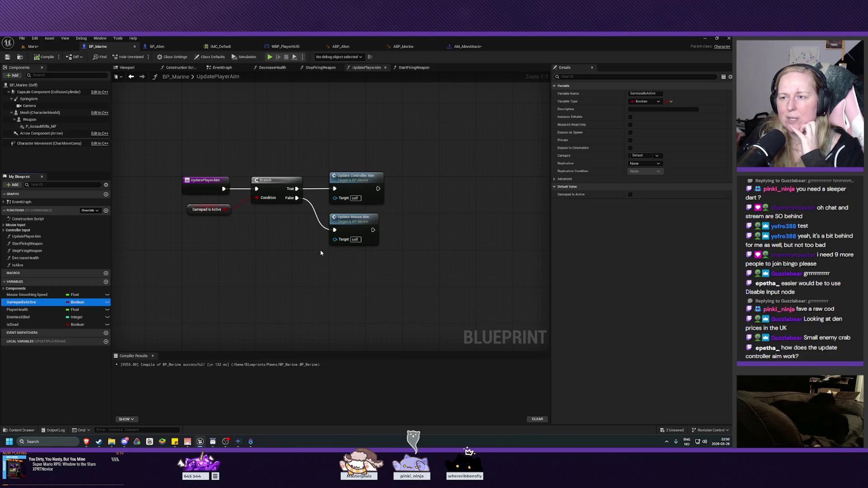
left_click_drag(273, 249, 211, 248)
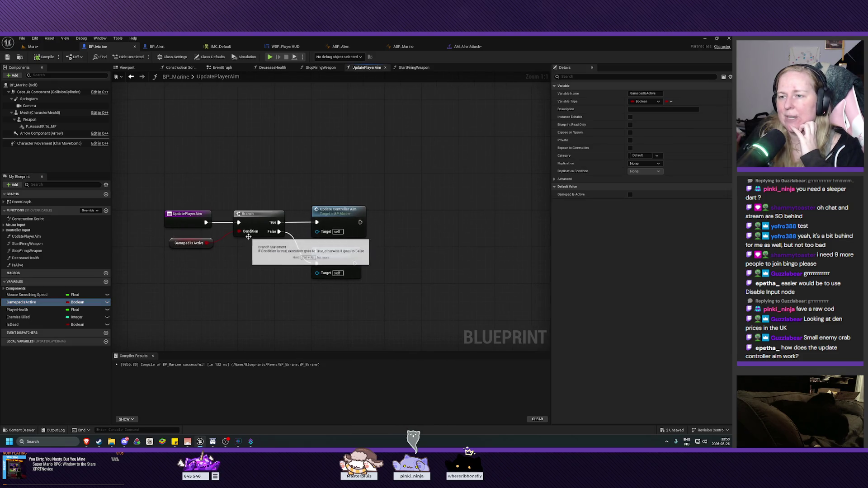
double_click(342, 220)
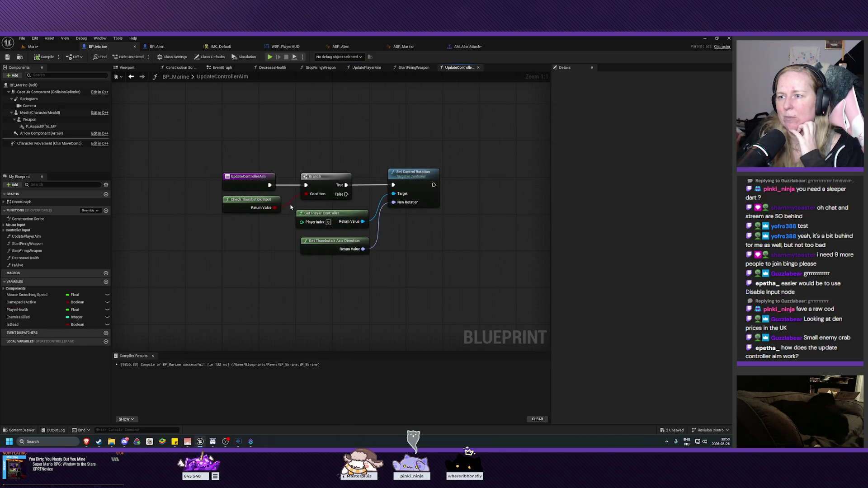
Go back to UpdatePlayerAim and open the Update Mouse Aim function graph to inspect it
left_click_drag(399, 246, 359, 254)
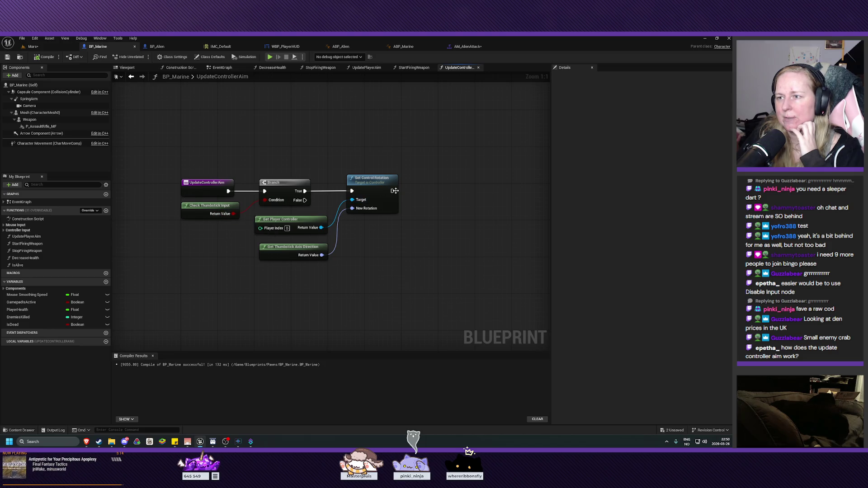
key("alt+Left")
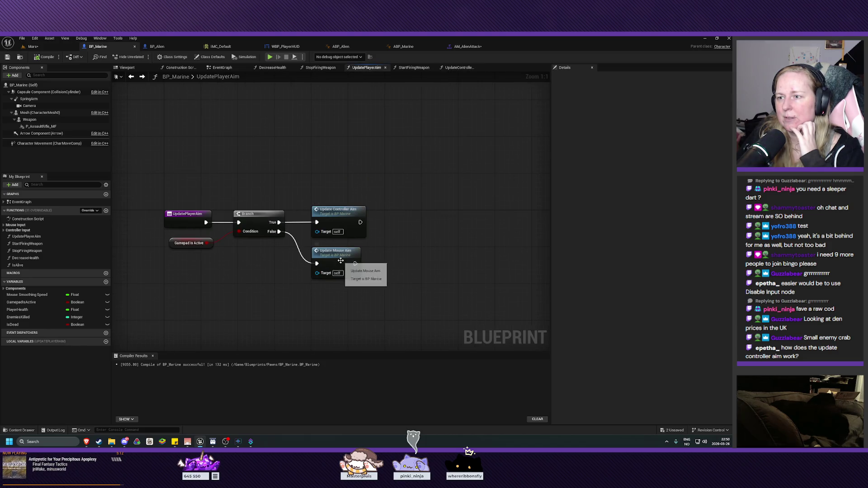
double_click(340, 261)
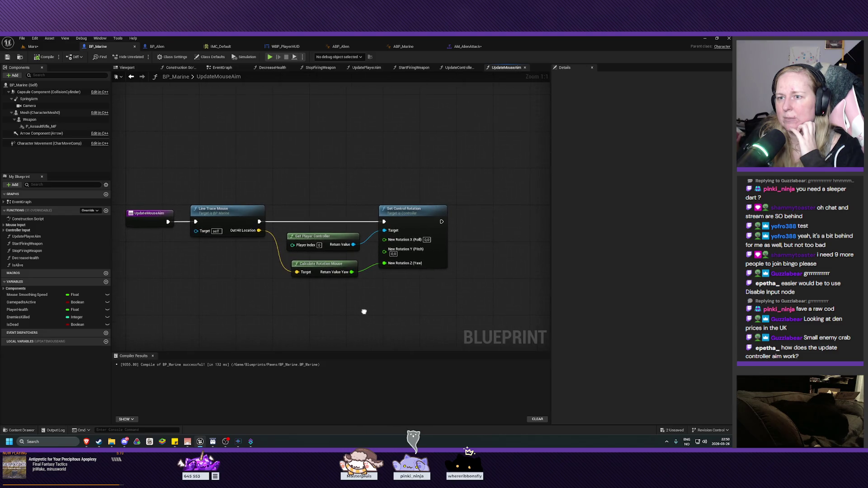
left_click_drag(364, 311, 375, 289)
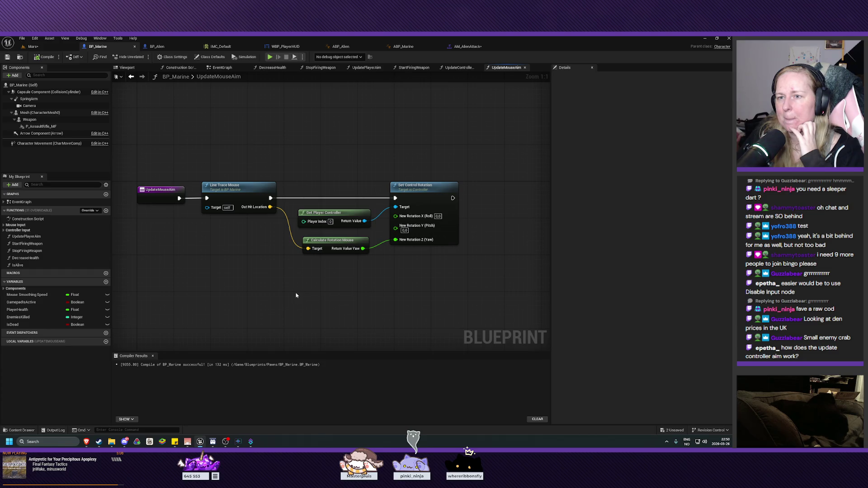
left_click_drag(296, 296, 286, 288)
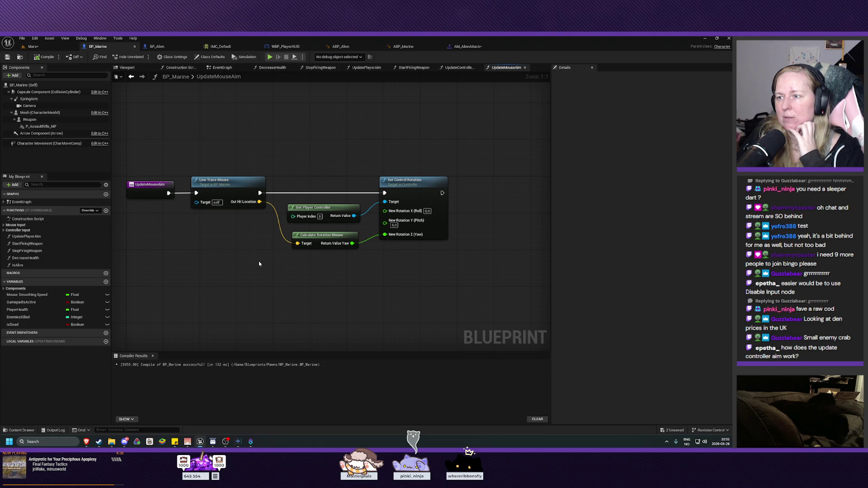
Return to UpdatePlayerAim and then to its Event Tick call in the EventGraph
key("alt+Left")
left_click_drag(256, 262, 247, 254)
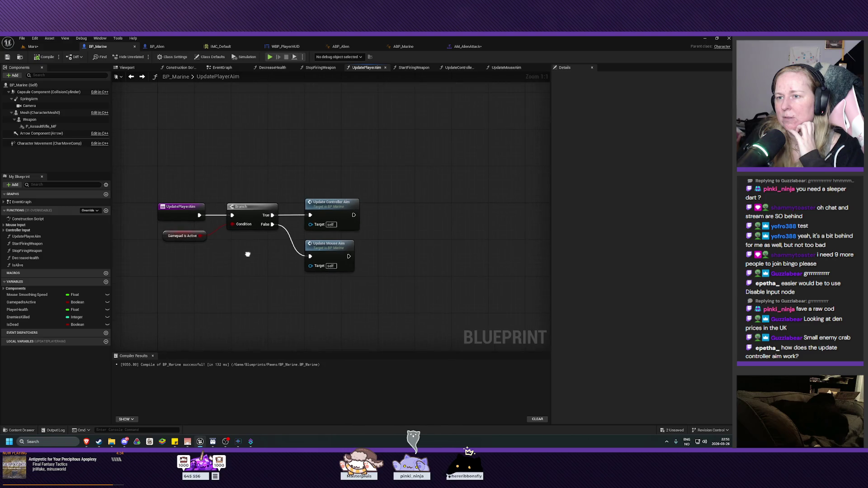
key("alt+Left")
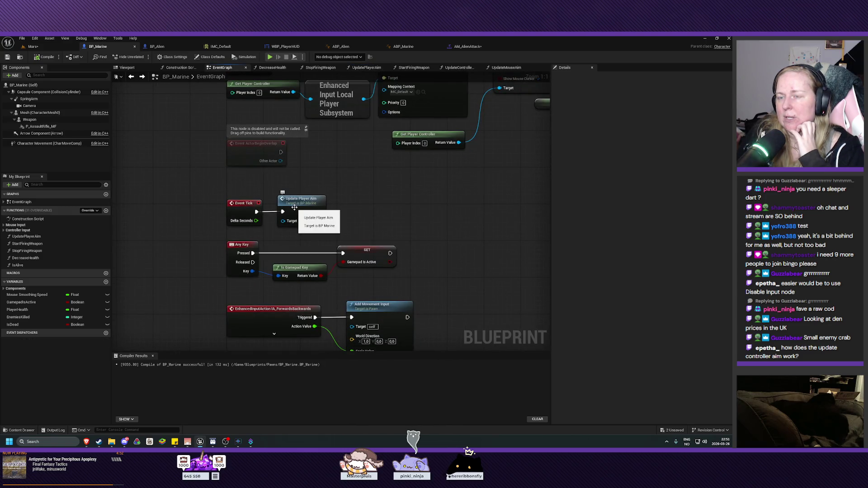
Add an Is Alive call and insert a Branch between Event Tick and Update Player Aim
left_click_drag(295, 207, 357, 208)
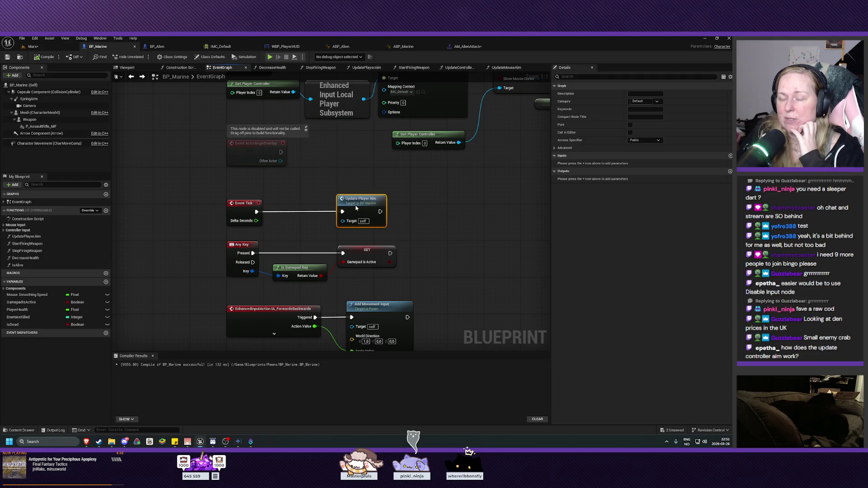
left_click(20, 325)
mouse_move(18, 264)
left_mouse_down()
mouse_move(251, 248)
mouse_move(287, 236)
mouse_move(270, 231)
left_mouse_up()
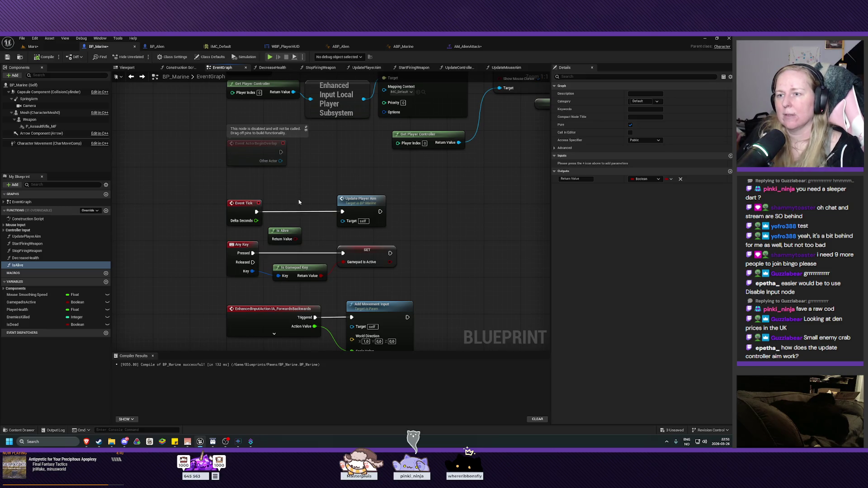
left_click_drag(256, 212, 276, 212)
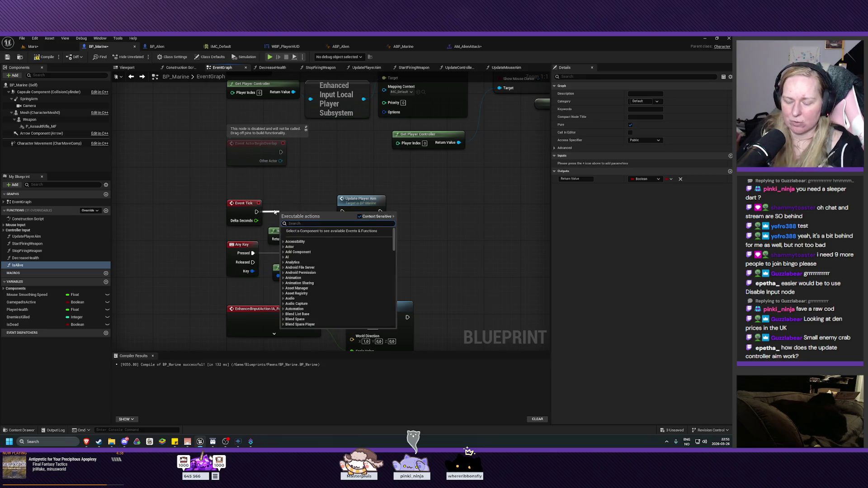
type("bran")
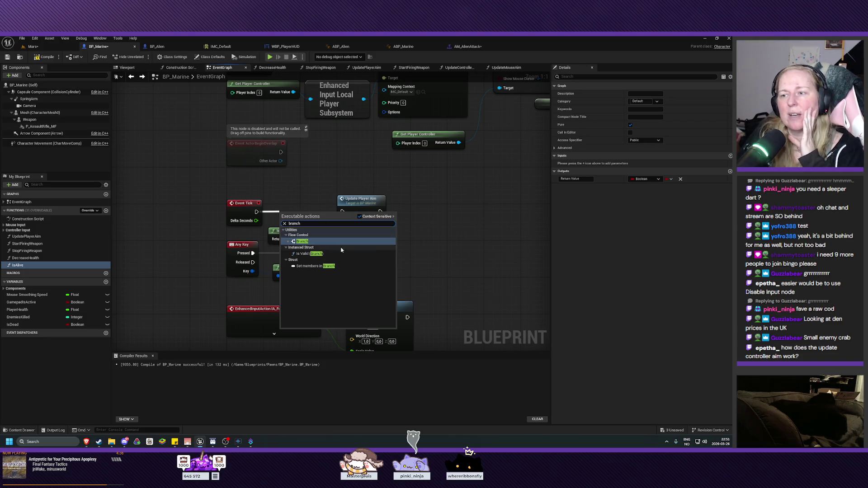
type("ch")
left_click(302, 242)
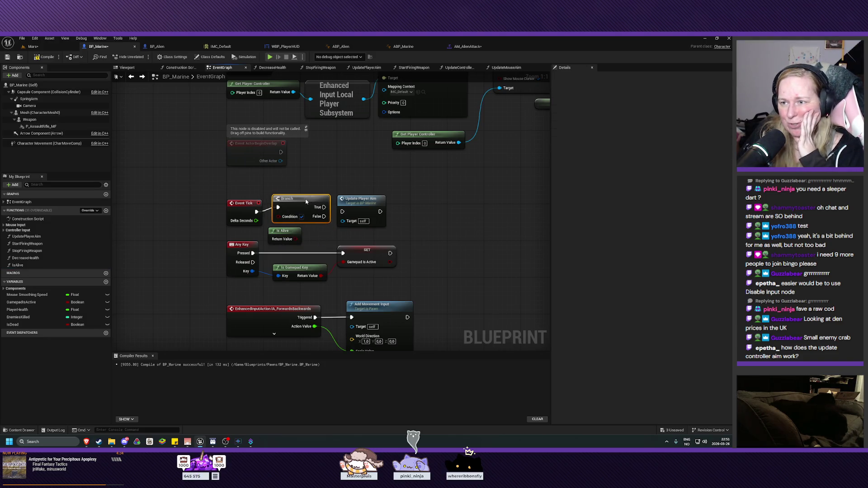
Align the nodes, wire Is Alive to Condition and True to Update Player Aim, then compile and save
left_click_drag(309, 203, 310, 205)
left_click_drag(361, 199, 388, 200)
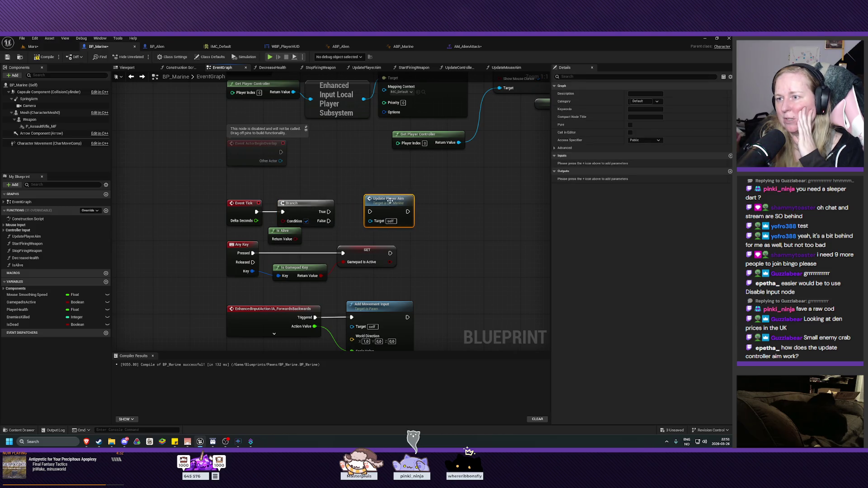
mouse_move(284, 232)
left_mouse_down()
mouse_move(265, 232)
mouse_move(245, 201)
left_mouse_up()
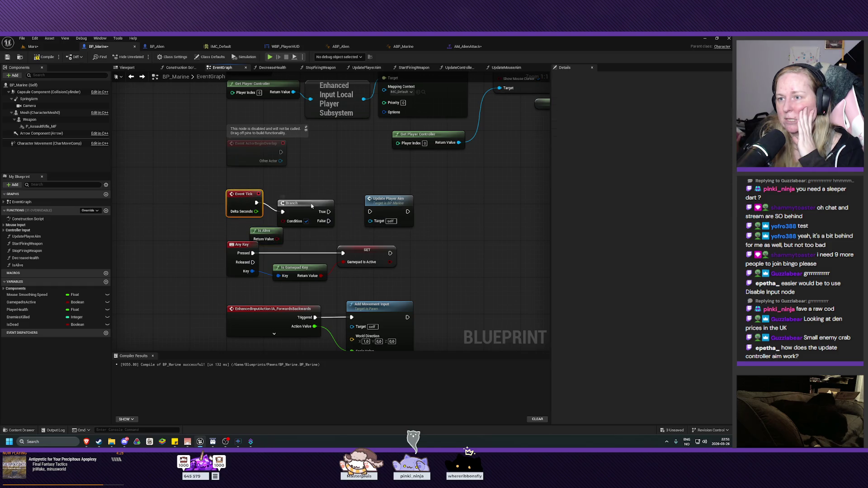
left_click_drag(313, 200, 314, 192)
left_click_drag(391, 205, 385, 196)
left_click_drag(301, 194, 314, 194)
mouse_move(267, 233)
left_mouse_down()
mouse_move(253, 227)
mouse_move(297, 212)
left_mouse_up()
mouse_move(247, 231)
left_mouse_down()
mouse_move(260, 226)
mouse_move(242, 229)
left_mouse_up()
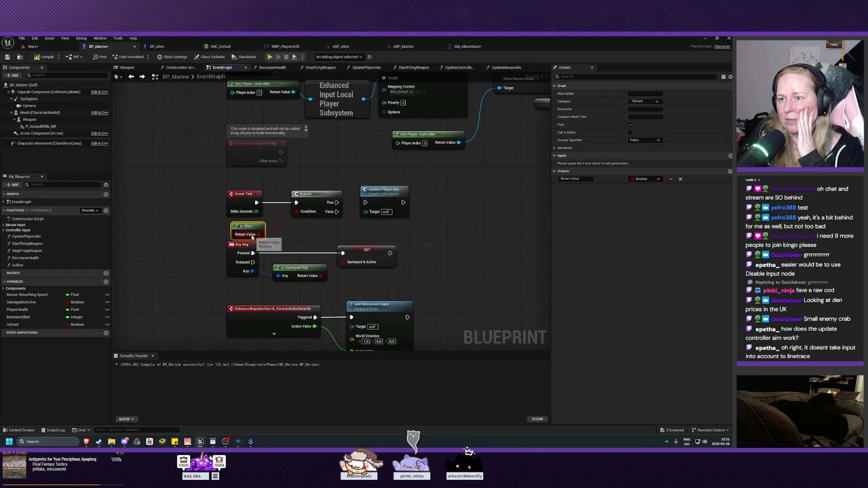
mouse_move(337, 203)
left_mouse_down()
mouse_move(385, 212)
mouse_move(365, 202)
left_mouse_up()
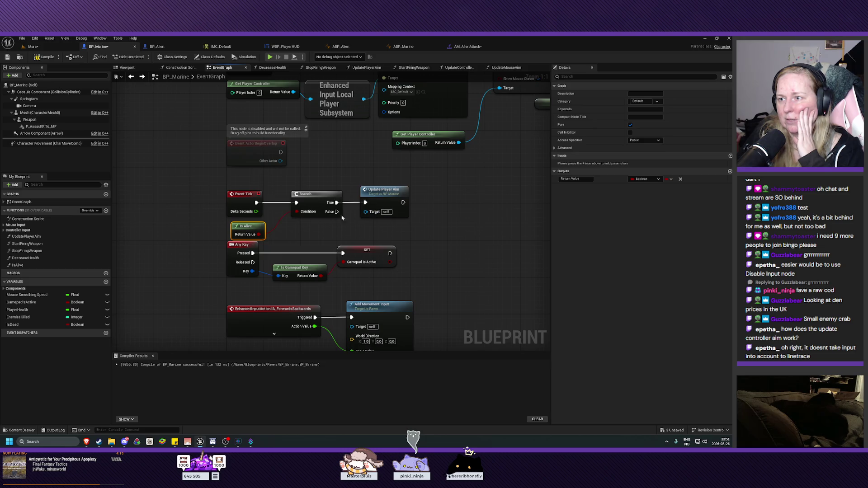
left_click(45, 57)
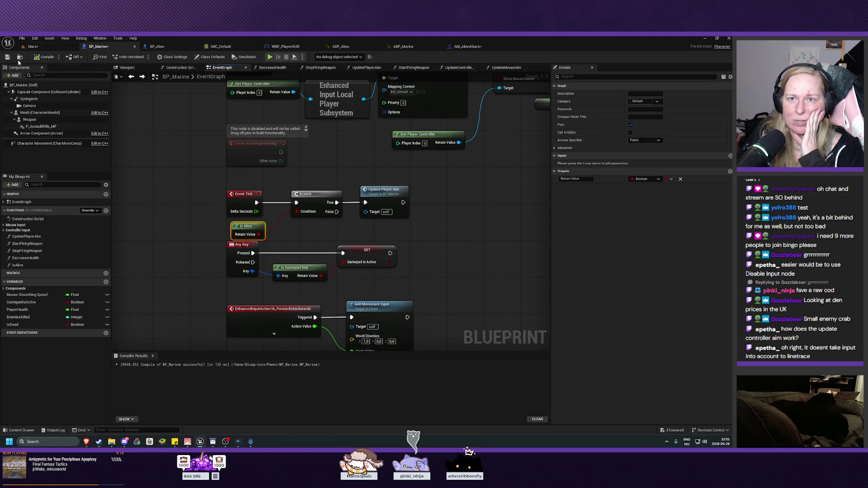
left_click(7, 58)
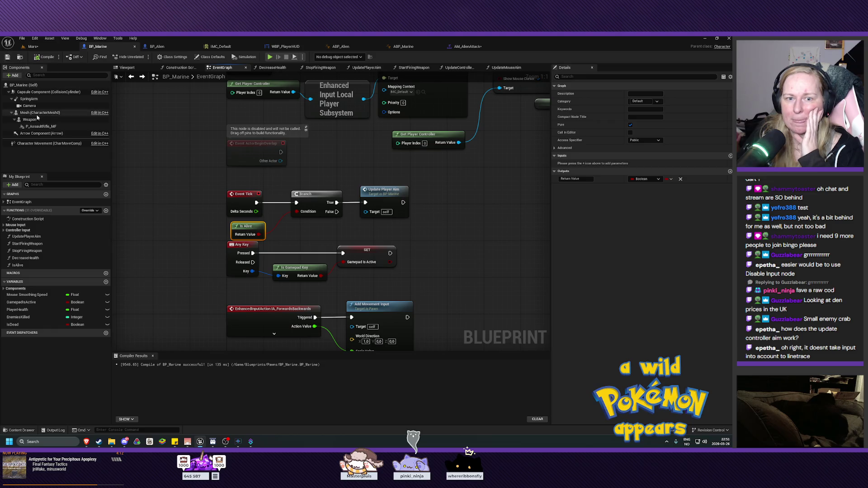
Play-test the Mars level and stop the session with Esc
left_click(32, 46)
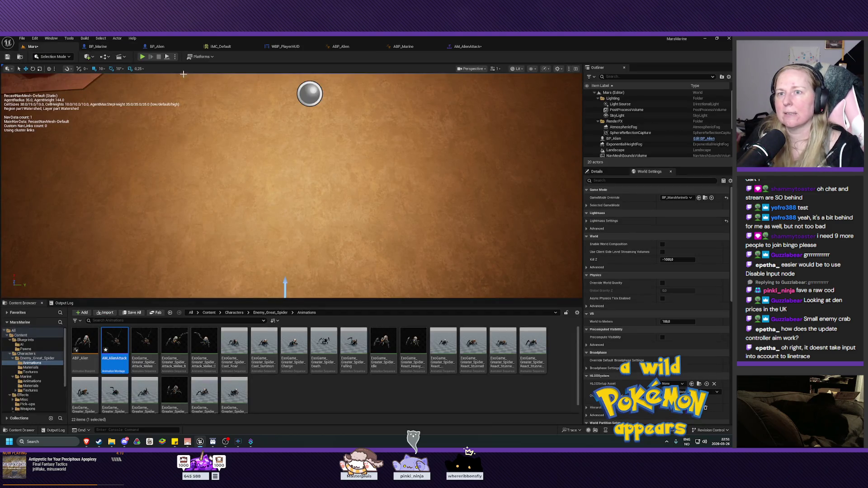
left_click(142, 56)
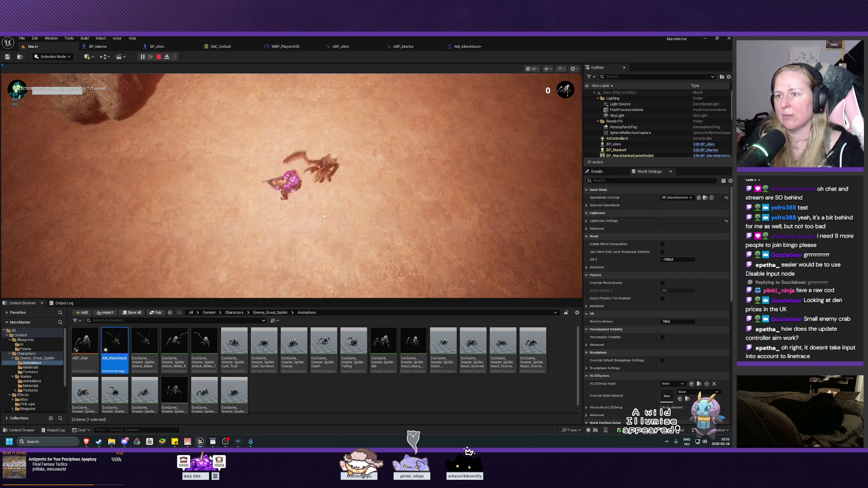
key("Escape")
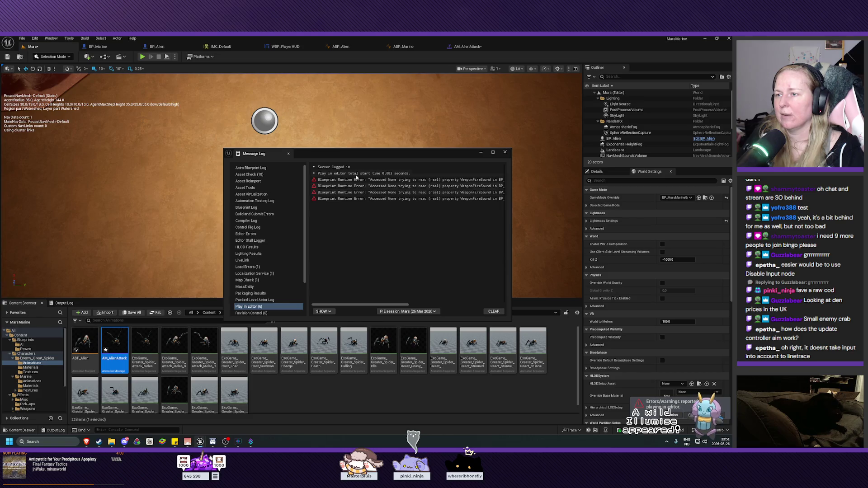
Clear and close the Message Log, then return to the BP_Marine blueprint
left_click(494, 311)
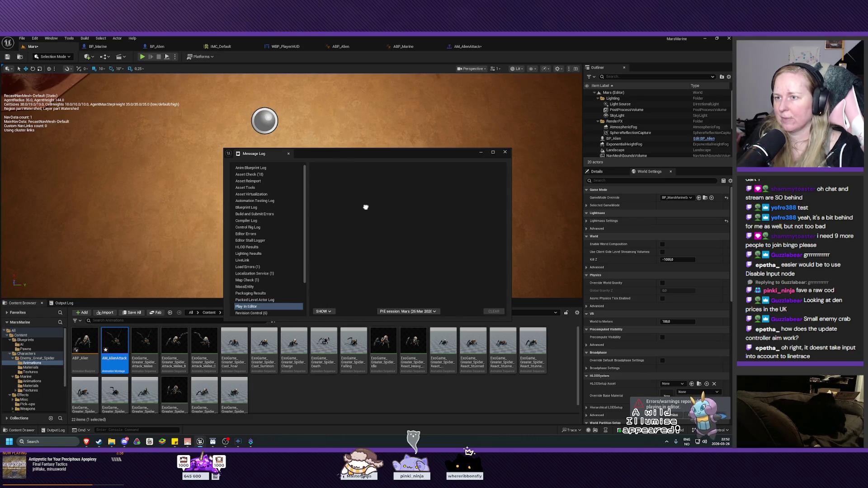
left_click(505, 152)
scroll(235, 194, "down", 5)
left_click_drag(235, 194, 123, 66)
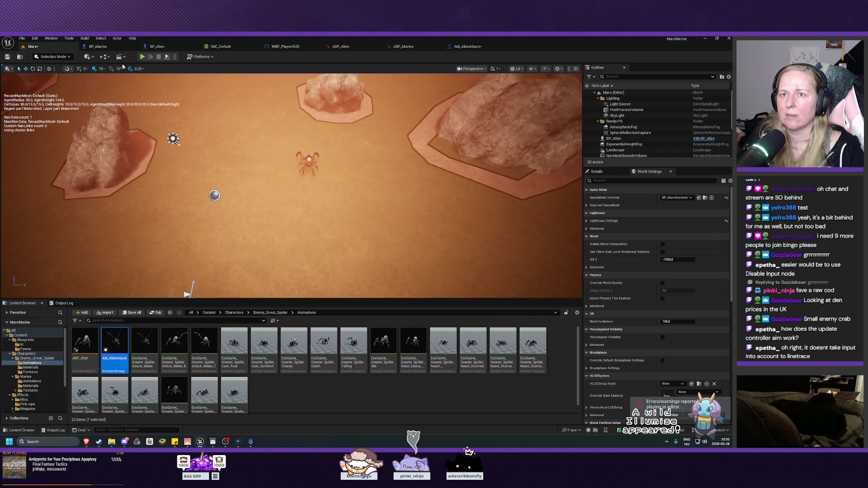
left_click(98, 46)
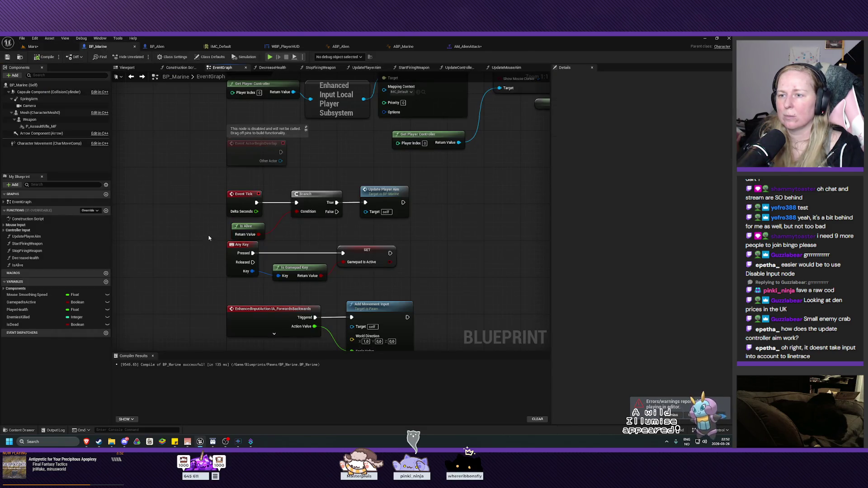
Move the Event Tick, Branch, Is Alive and Update Player Aim group up slightly
mouse_move(213, 174)
left_mouse_down()
mouse_move(301, 243)
mouse_move(386, 228)
left_mouse_up()
left_click_drag(379, 196, 380, 187)
left_click(192, 223)
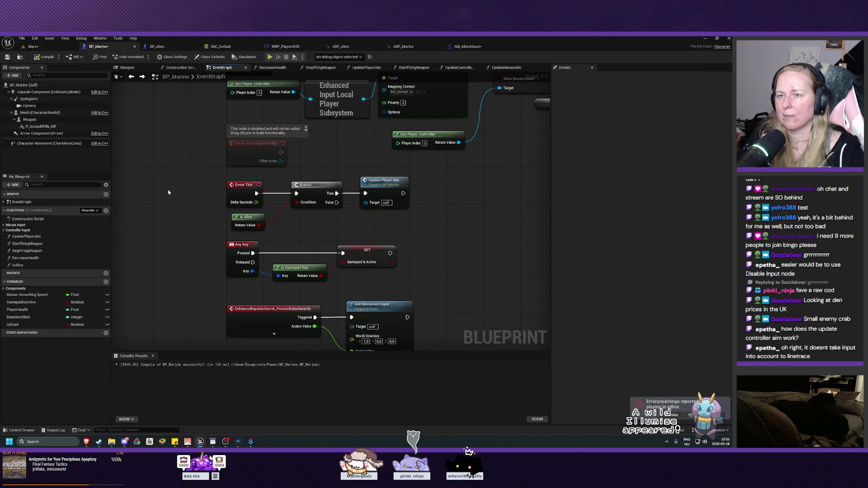
left_click_drag(471, 248, 471, 236)
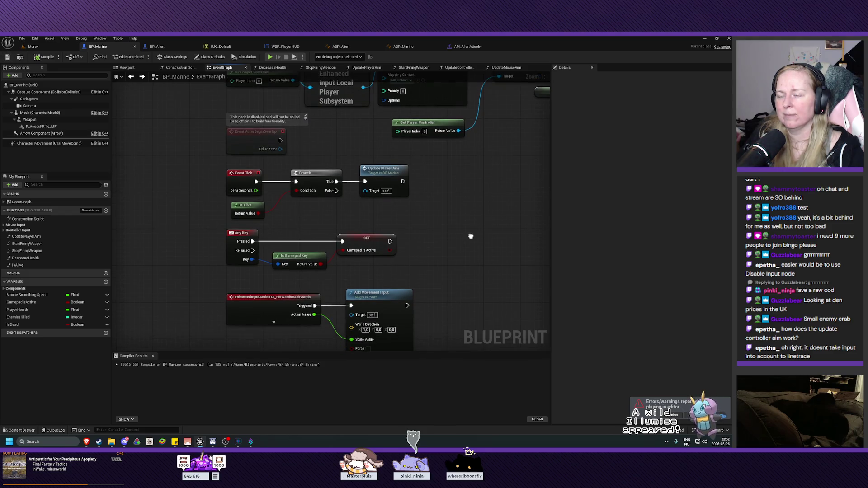
Delete the Print String and reroute nodes and wire Decrease Health into the Branch
mouse_move(248, 214)
left_mouse_down()
mouse_move(441, 193)
mouse_move(370, 181)
mouse_move(356, 108)
left_mouse_up()
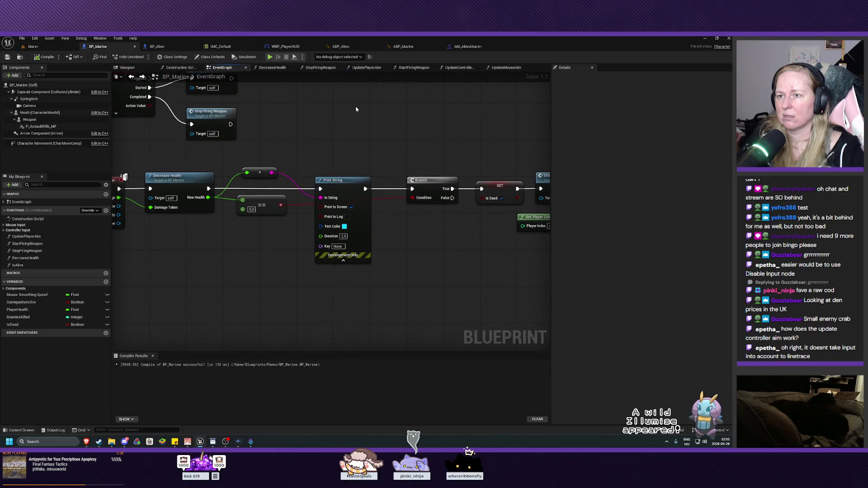
left_click_drag(254, 149, 334, 185)
key("Delete")
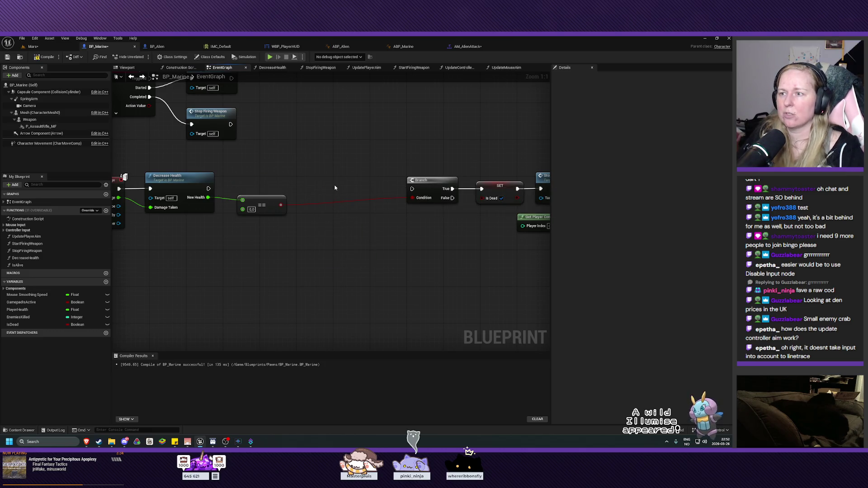
left_click_drag(209, 188, 412, 188)
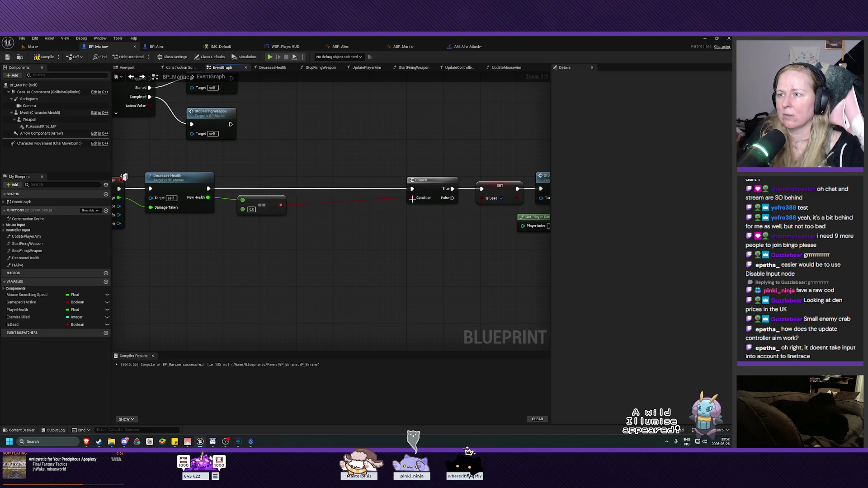
left_click_drag(457, 245, 335, 238)
Shift the death-handling nodes left into line and compile the blueprint
mouse_move(510, 140)
left_mouse_down()
mouse_move(388, 229)
mouse_move(308, 260)
left_mouse_up()
left_click_drag(320, 175, 218, 178)
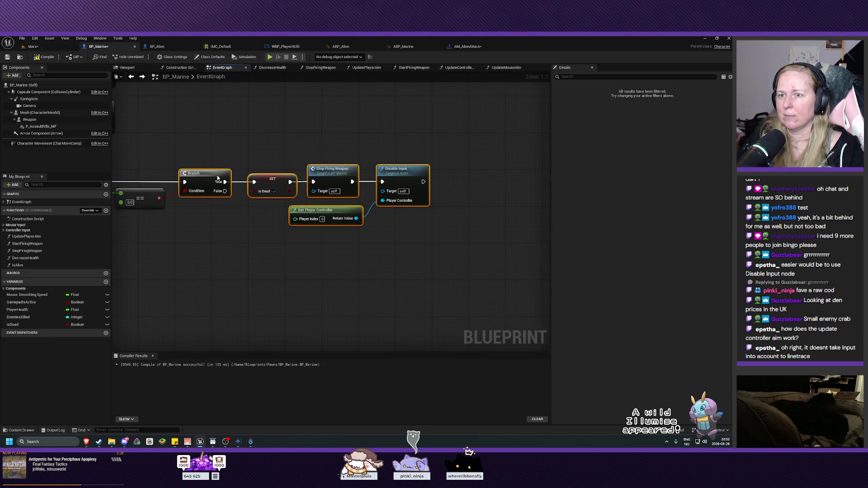
left_click(216, 237)
mouse_move(216, 236)
left_mouse_down()
mouse_move(398, 245)
mouse_move(290, 270)
left_mouse_up()
left_click(43, 57)
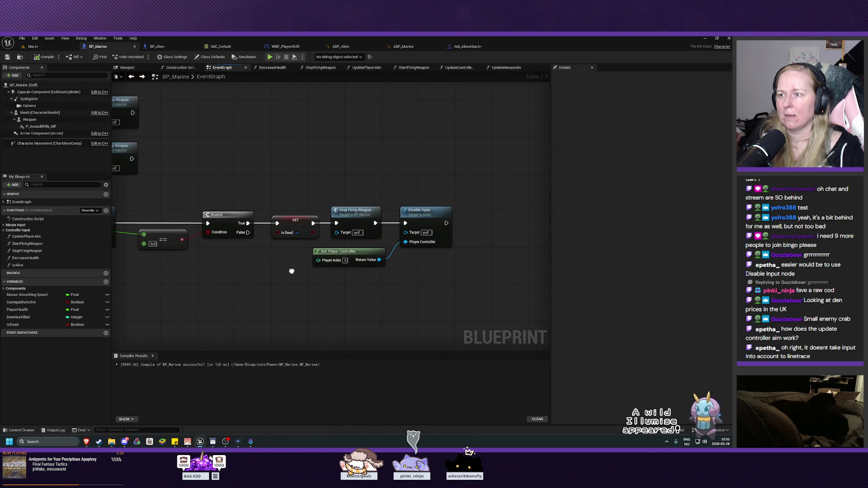
Nudge Stop Firing Weapon, Disable Input and Get Player Controller right, then open StopFiringWeapon
left_click(356, 232)
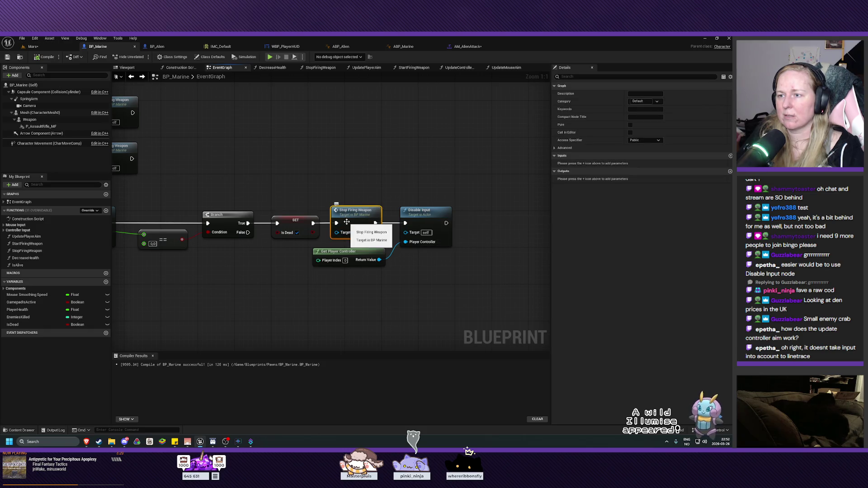
mouse_move(284, 172)
left_mouse_down()
mouse_move(458, 189)
mouse_move(336, 188)
left_mouse_up()
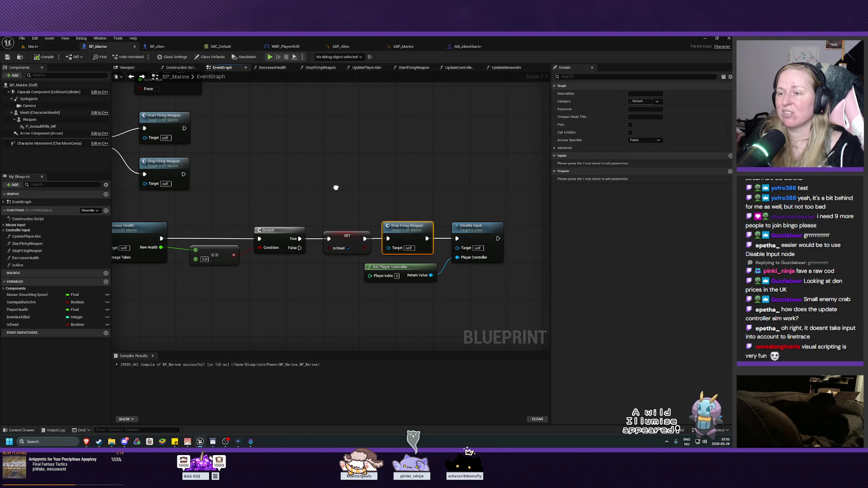
mouse_move(336, 187)
left_mouse_down()
mouse_move(345, 136)
mouse_move(375, 152)
left_mouse_up()
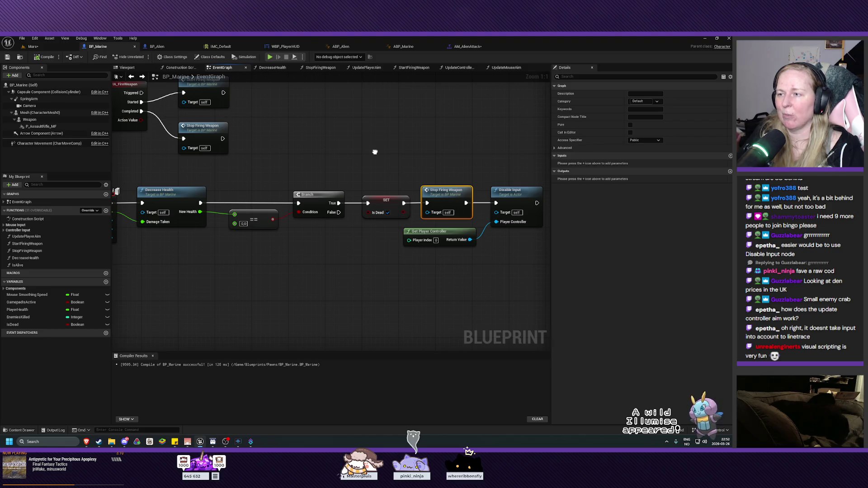
mouse_move(375, 152)
left_mouse_down()
mouse_move(333, 151)
mouse_move(335, 161)
left_mouse_up()
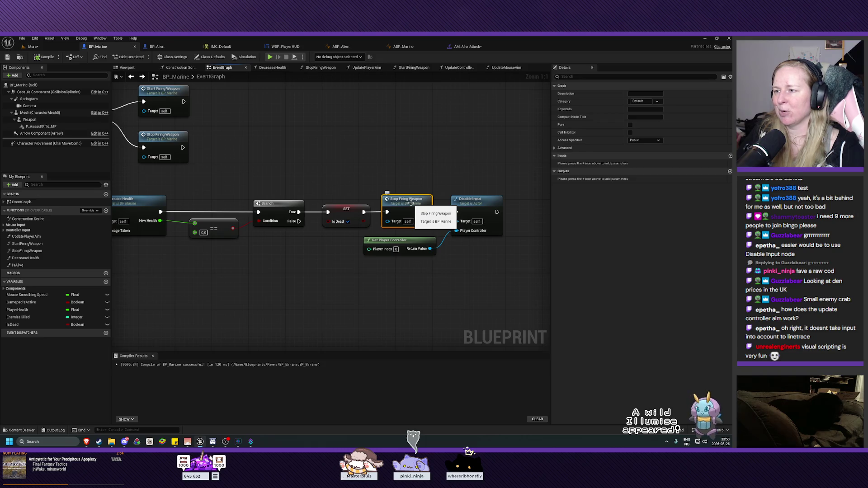
mouse_move(405, 172)
left_mouse_down()
mouse_move(478, 237)
mouse_move(478, 261)
left_mouse_up()
left_click_drag(477, 208, 482, 208)
left_click(433, 163)
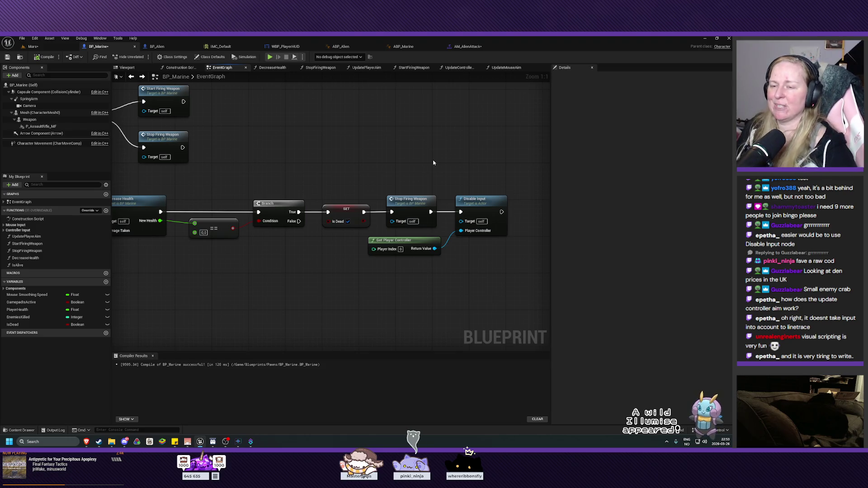
mouse_move(298, 268)
left_mouse_down()
mouse_move(333, 272)
mouse_move(408, 232)
mouse_move(429, 244)
mouse_move(368, 259)
mouse_move(301, 296)
mouse_move(291, 229)
mouse_move(268, 254)
left_mouse_up()
double_click(382, 195)
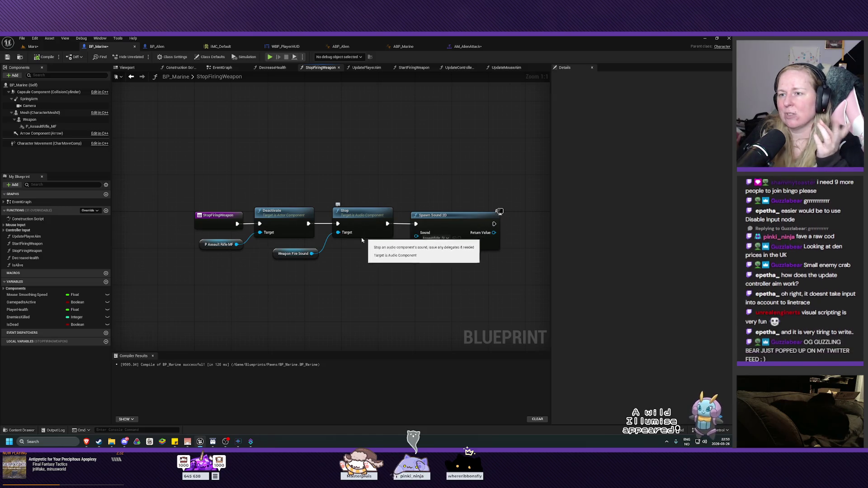
Inspect StopFiringWeapon's Deactivate, Stop and Spawn Sound 2D nodes, then return to the EventGraph
key("alt+Left")
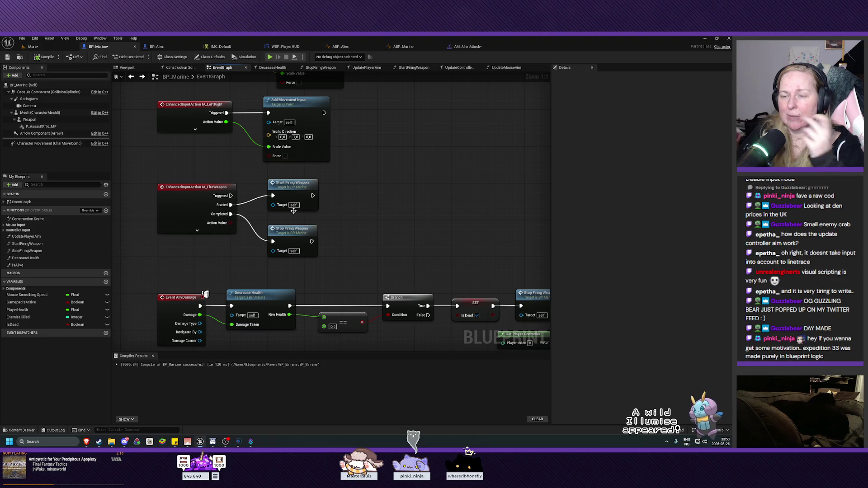
double_click(292, 234)
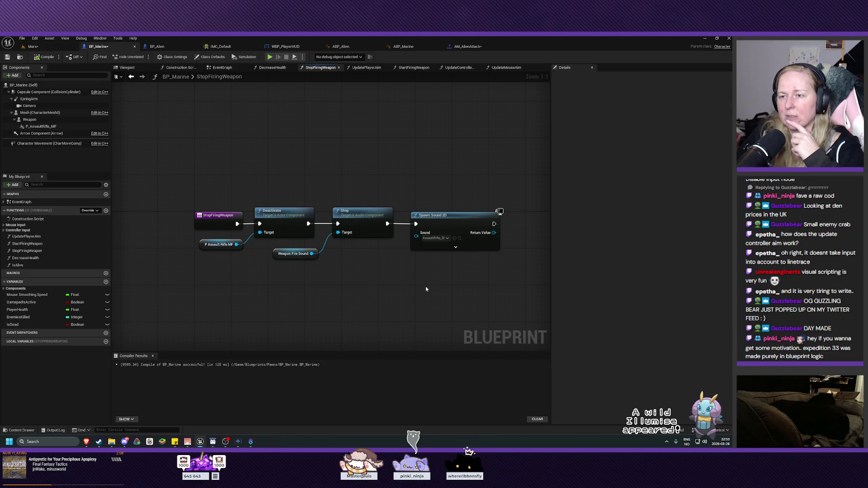
left_click_drag(426, 289, 404, 282)
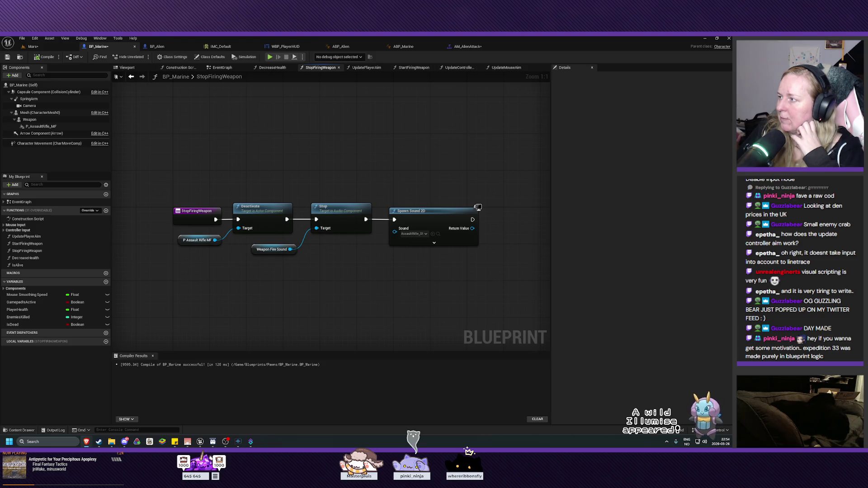
left_click(222, 68)
mouse_move(389, 239)
left_mouse_down()
mouse_move(358, 190)
mouse_move(233, 145)
left_mouse_up()
left_click_drag(345, 169, 351, 228)
left_click_drag(172, 172, 263, 187)
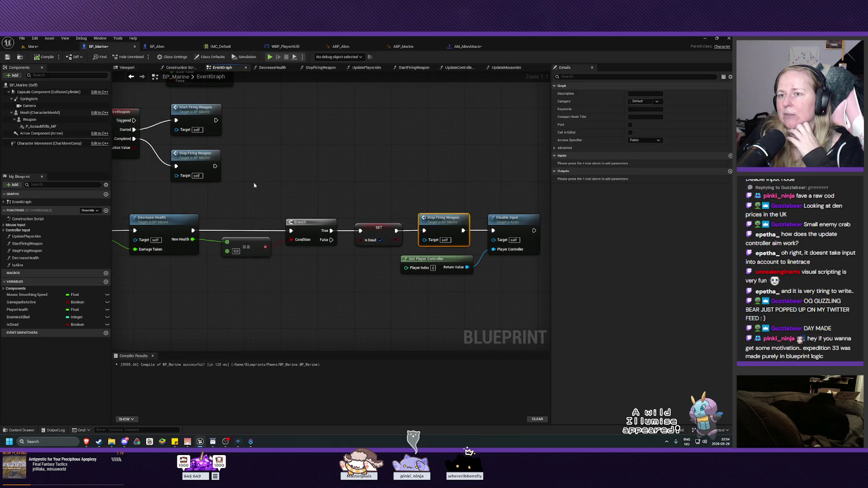
double_click(442, 222)
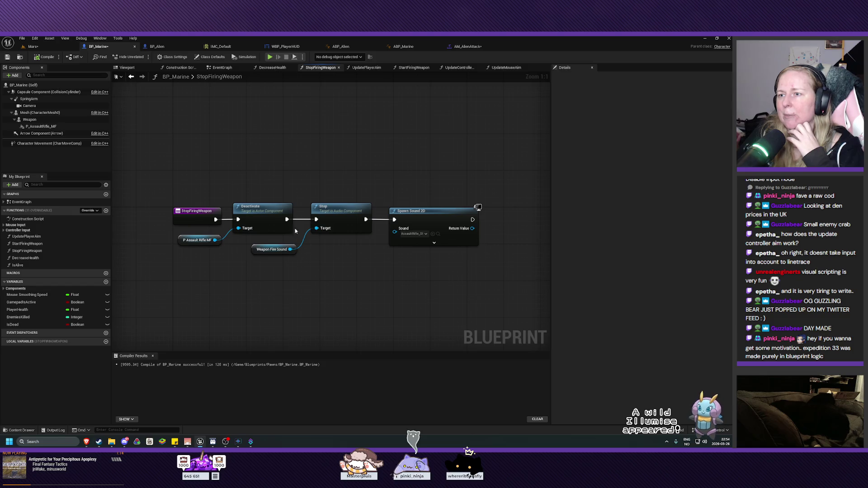
key("alt+Left")
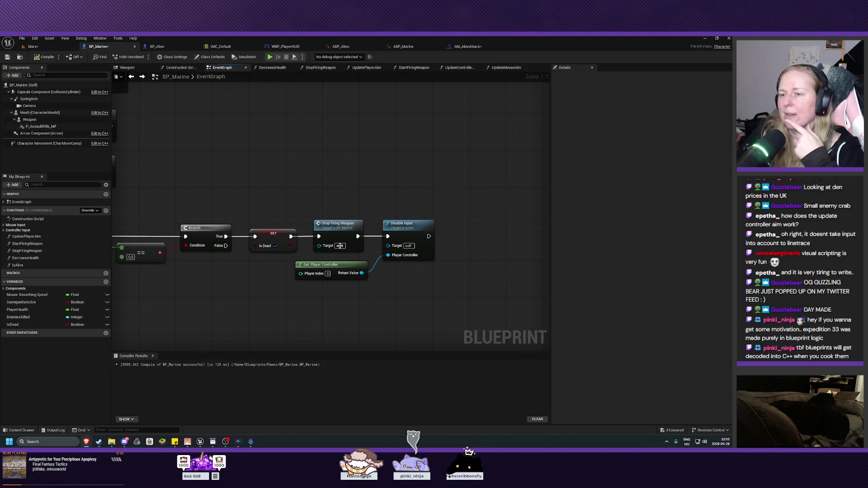
Select the Is Alive and Branch nodes after Event Tick and cut them out
mouse_move(242, 186)
left_mouse_down()
mouse_move(425, 217)
mouse_move(458, 309)
mouse_move(410, 238)
left_mouse_up()
mouse_move(398, 136)
left_mouse_down()
mouse_move(398, 213)
mouse_move(429, 233)
left_mouse_up()
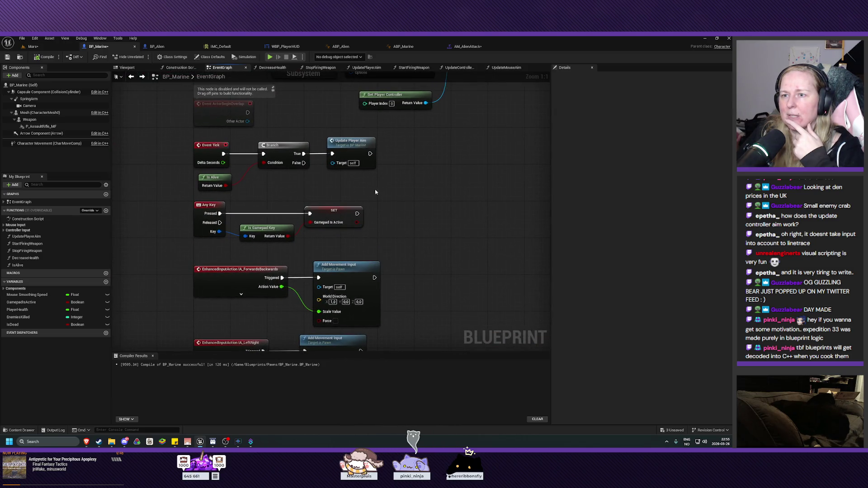
left_click(285, 145)
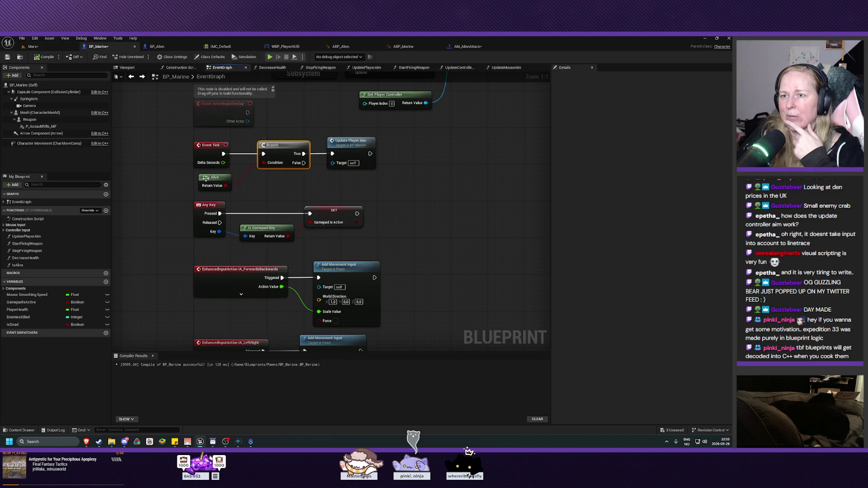
left_click(349, 141)
left_click(300, 142)
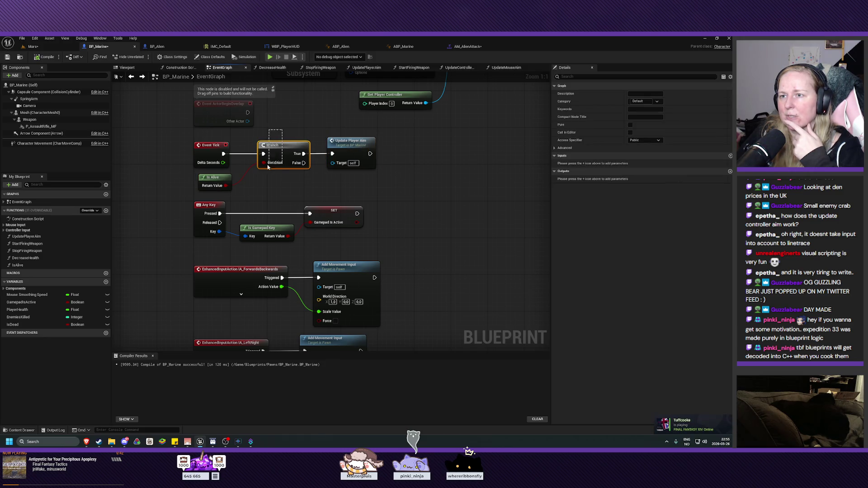
left_click(208, 183)
key("Delete")
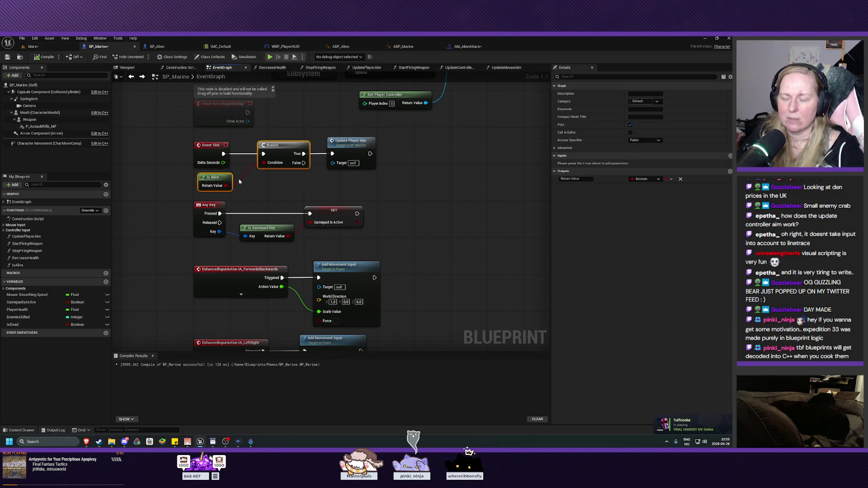
Place Update Player Aim directly after Event Tick and open its function graph
left_click(284, 146)
key("Delete")
mouse_move(343, 147)
left_mouse_down()
mouse_move(260, 147)
mouse_move(248, 156)
left_mouse_up()
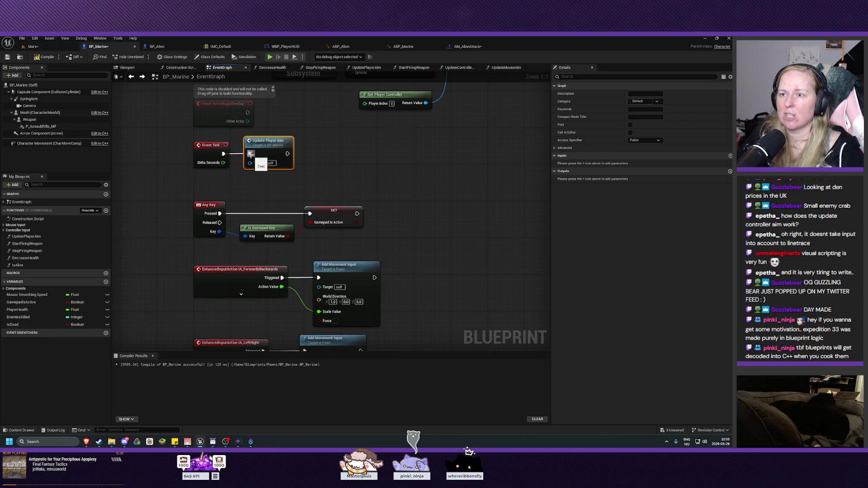
double_click(270, 149)
Shift the existing aim logic right and paste the Is Alive check and Branch into UpdatePlayerAim
mouse_move(418, 209)
left_mouse_down()
mouse_move(272, 299)
mouse_move(213, 290)
left_mouse_up()
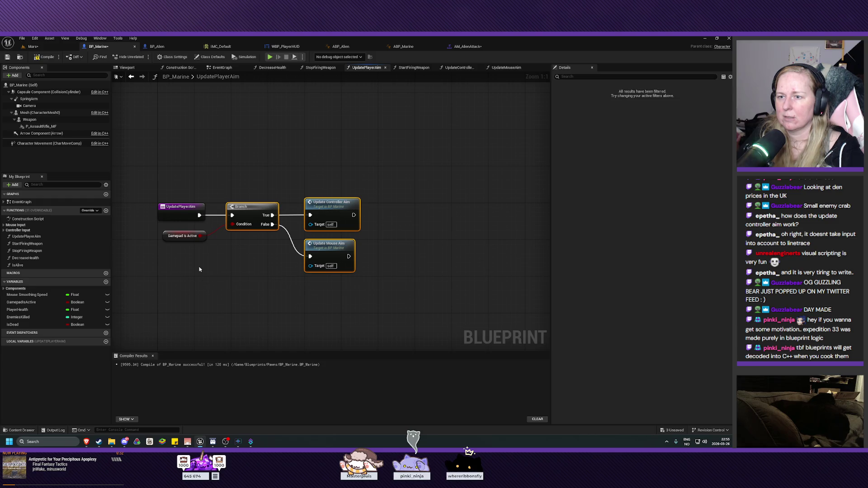
left_click(189, 236, "ctrl")
left_click_drag(260, 208, 383, 209)
key("ctrl+v")
left_click_drag(255, 277, 255, 236)
Connect the function entry to the new Branch and place it and Is Alive beside the entry
mouse_move(199, 215)
left_mouse_down()
mouse_move(242, 226)
mouse_move(234, 228)
mouse_move(355, 223)
mouse_move(345, 225)
left_mouse_up()
key("Escape")
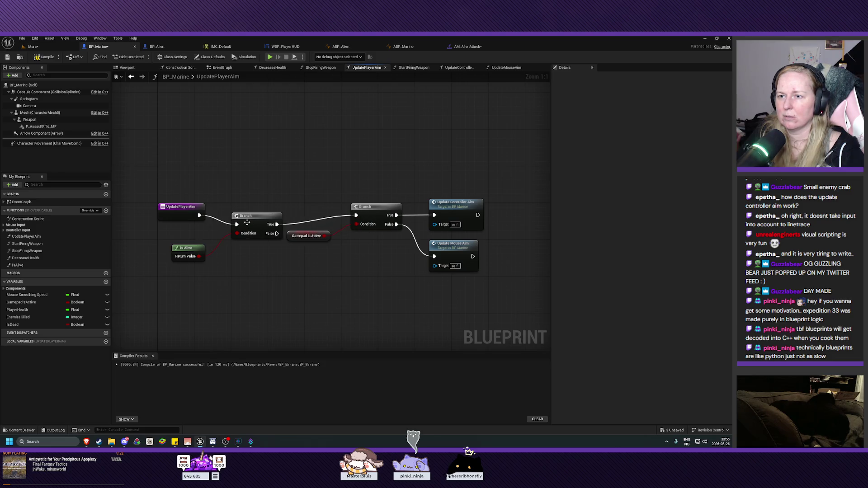
left_click(247, 223)
left_click_drag(253, 222, 246, 208)
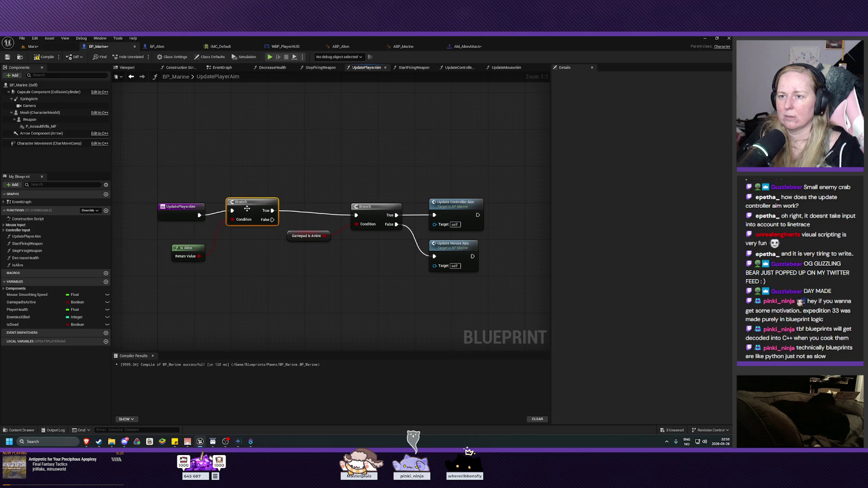
key("q")
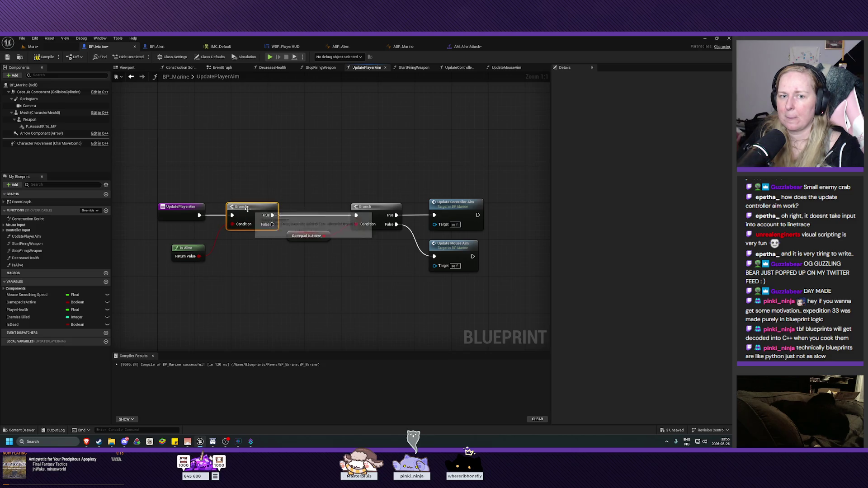
left_click_drag(190, 248, 191, 237)
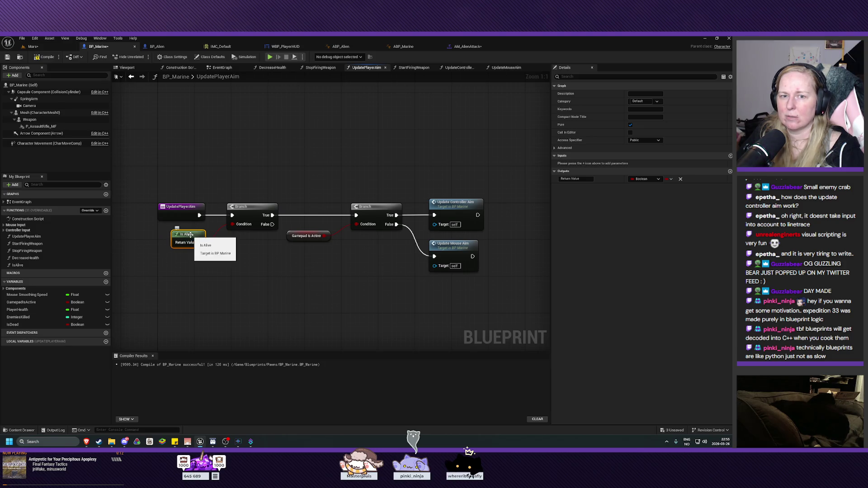
Move the gamepad Branch and aim nodes left to tidy the layout and frame the function
left_click_drag(333, 294, 271, 260)
left_click_drag(410, 180, 247, 281)
left_click_drag(372, 200, 353, 200)
left_click(208, 235)
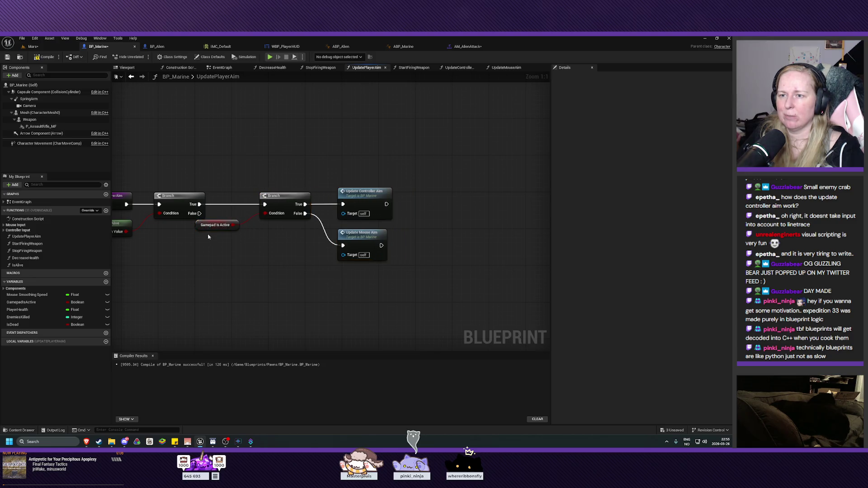
left_click_drag(216, 223, 214, 233)
left_click_drag(402, 169, 235, 277)
left_click_drag(356, 204, 341, 204)
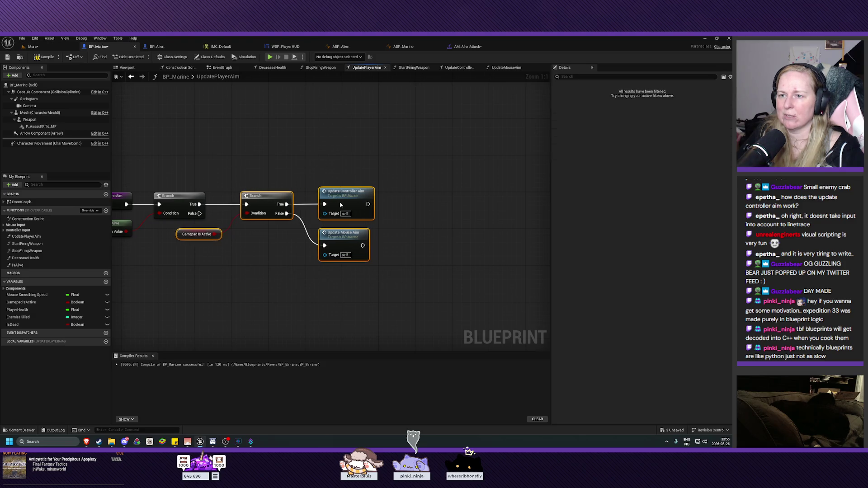
left_click(252, 269)
left_click_drag(252, 269, 365, 268)
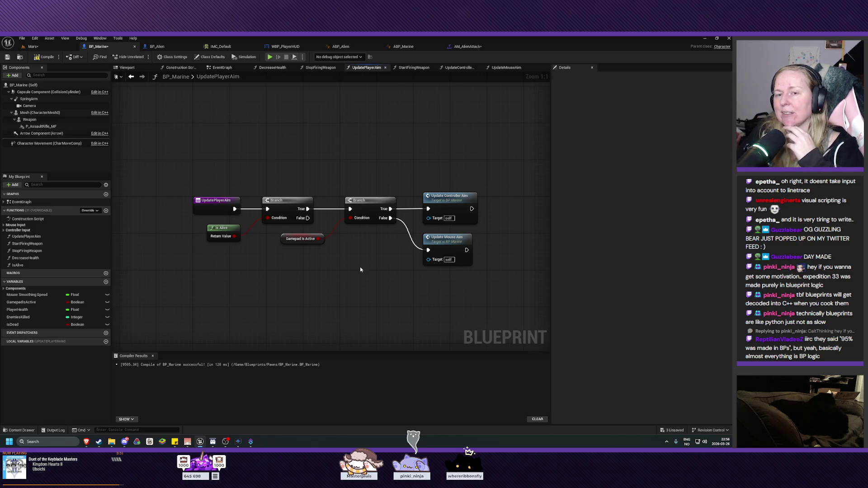
left_click_drag(354, 276, 334, 267)
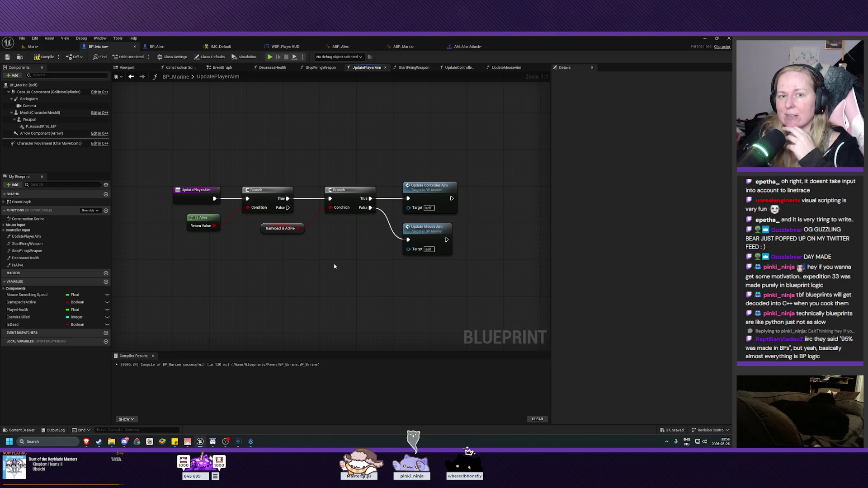
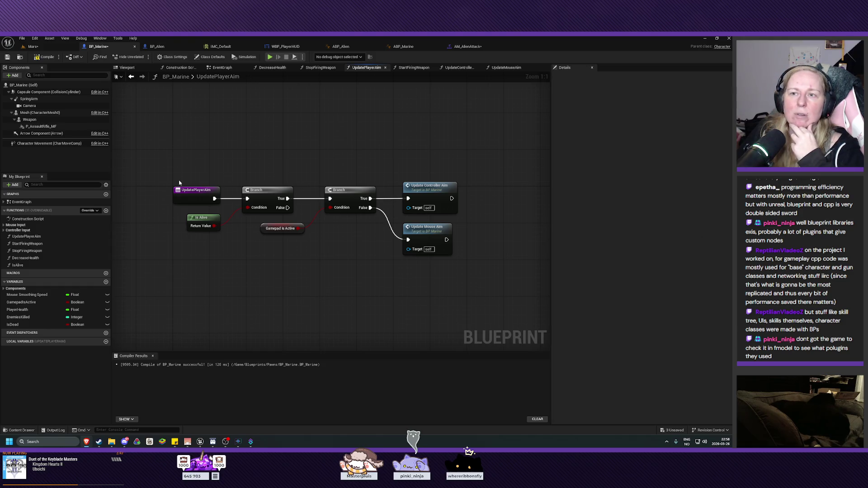
Open BP_Marine's DecreaseHealth function from the EventGraph
left_click(222, 68)
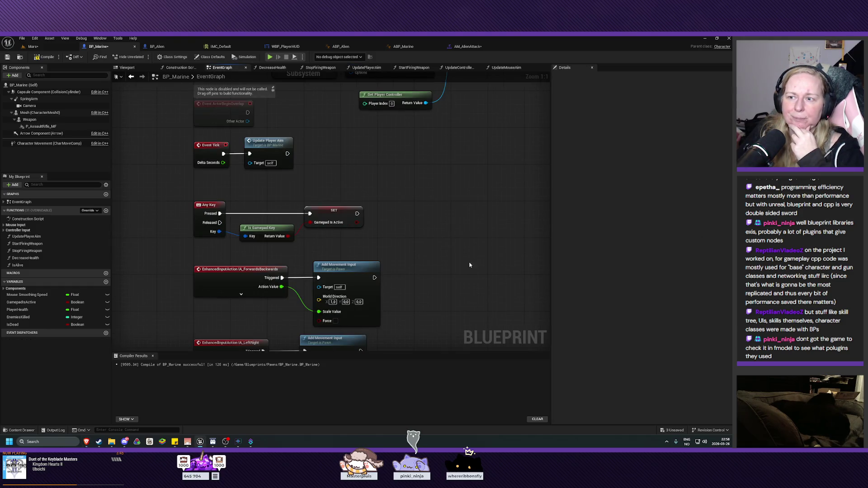
left_click_drag(469, 265, 402, 103)
left_click_drag(391, 234, 338, 206)
double_click(215, 218)
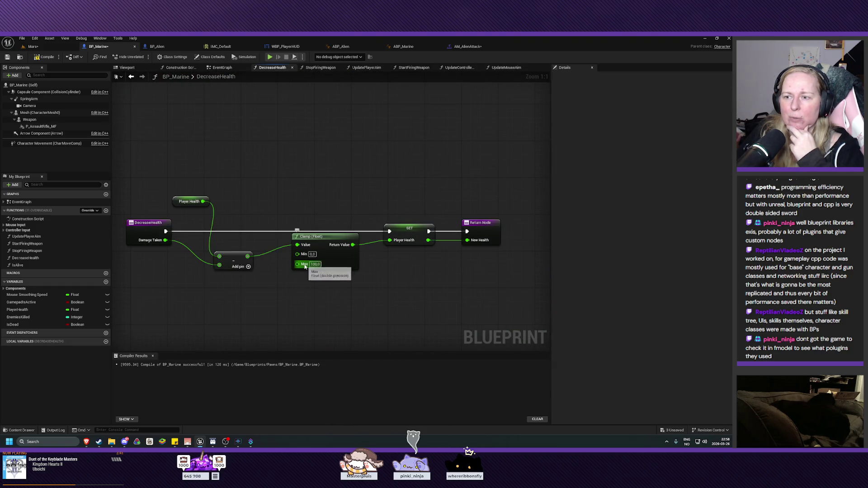
Wire a Player Health getter into the Clamp's Max pin and compile BP_Marine
mouse_move(17, 310)
left_mouse_down()
mouse_move(255, 302)
mouse_move(249, 294)
mouse_move(297, 263)
left_mouse_up()
left_click(276, 303)
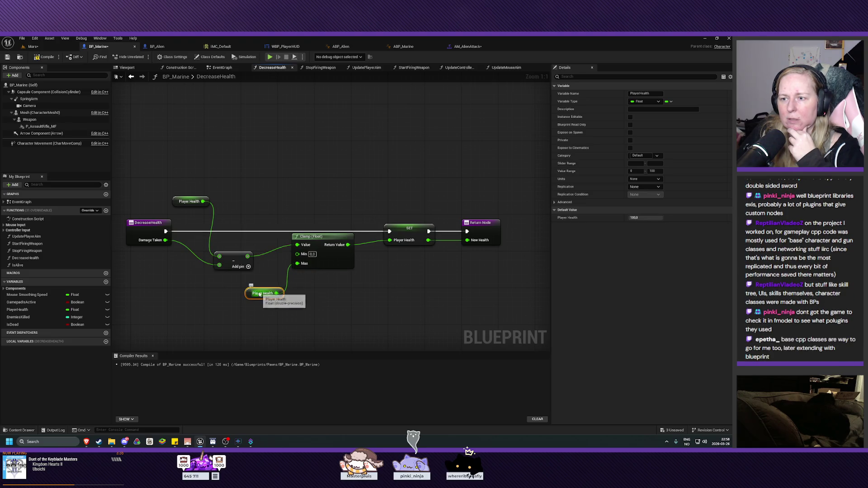
left_click_drag(263, 291, 267, 283)
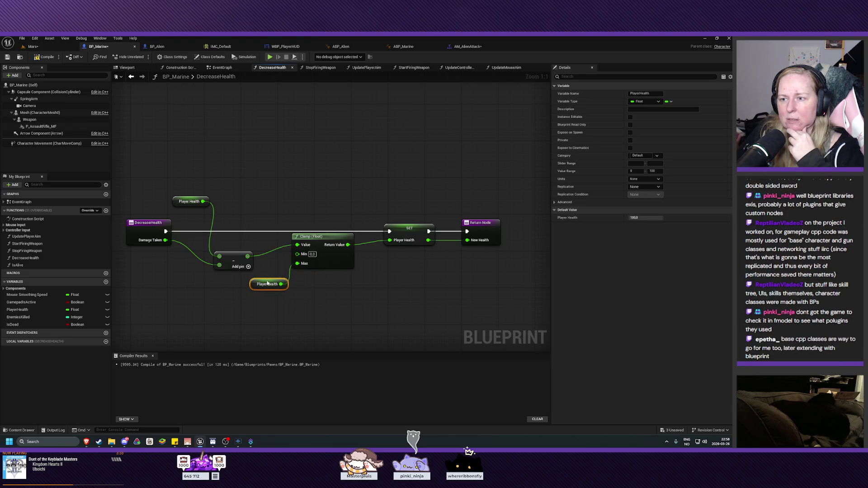
left_click(44, 57)
left_click(7, 57)
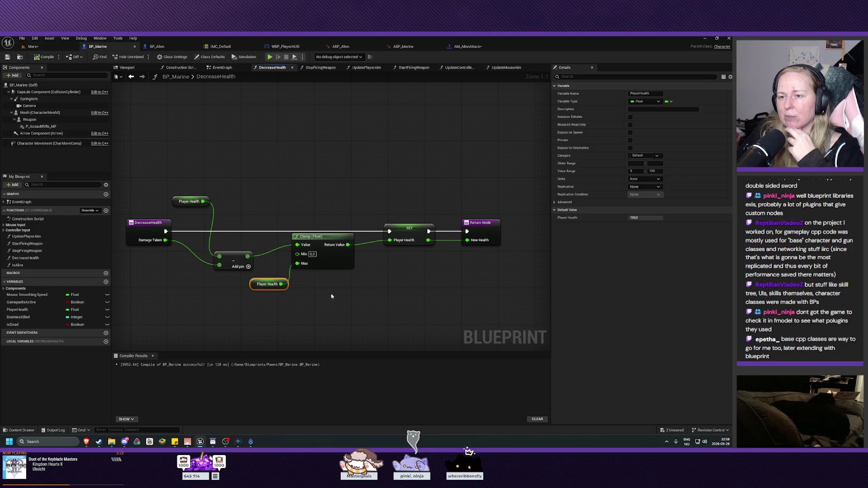
mouse_move(331, 296)
left_mouse_down()
mouse_move(363, 297)
mouse_move(368, 246)
left_mouse_up()
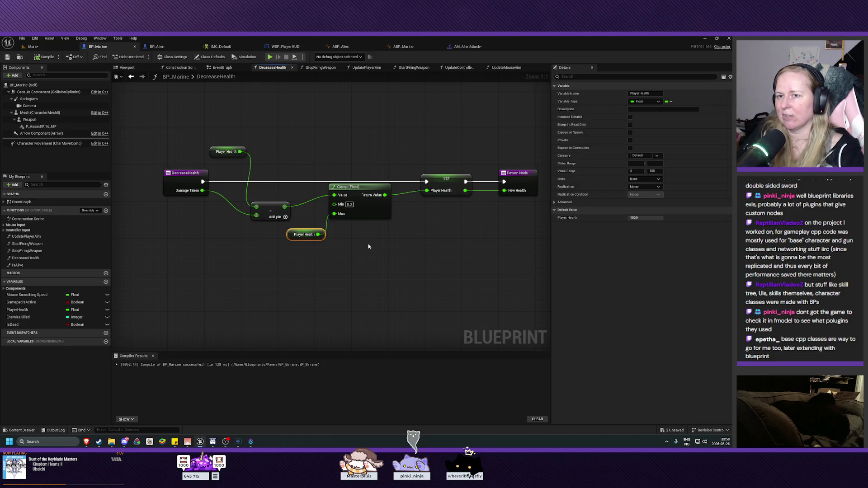
left_click_drag(370, 267, 383, 280)
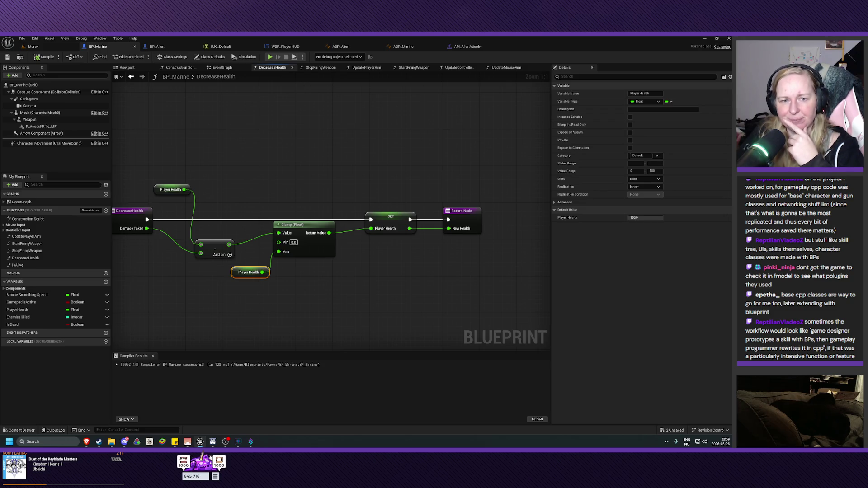
mouse_move(403, 283)
left_mouse_down()
mouse_move(425, 293)
mouse_move(393, 287)
left_mouse_up()
mouse_move(461, 181)
left_mouse_down()
mouse_move(424, 221)
mouse_move(379, 221)
left_mouse_up()
left_click(365, 261)
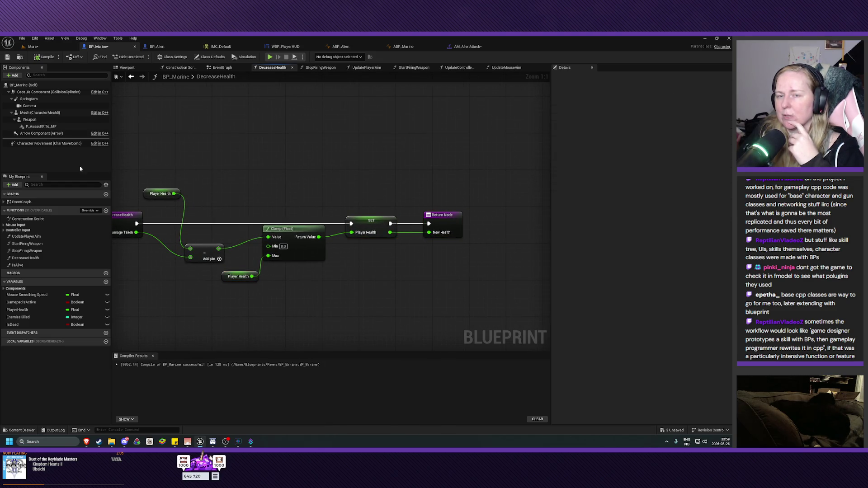
mouse_move(368, 294)
left_mouse_down()
mouse_move(354, 291)
mouse_move(378, 291)
left_mouse_up()
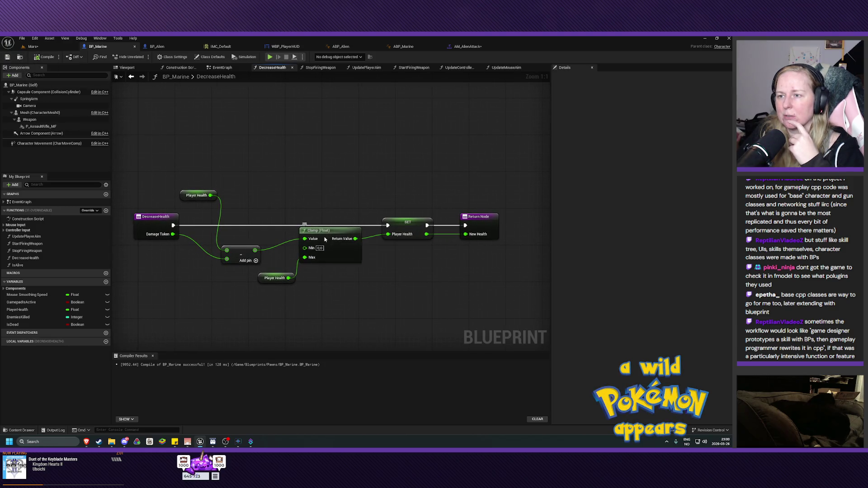
left_click_drag(328, 237, 323, 237)
left_click_drag(269, 278, 264, 278)
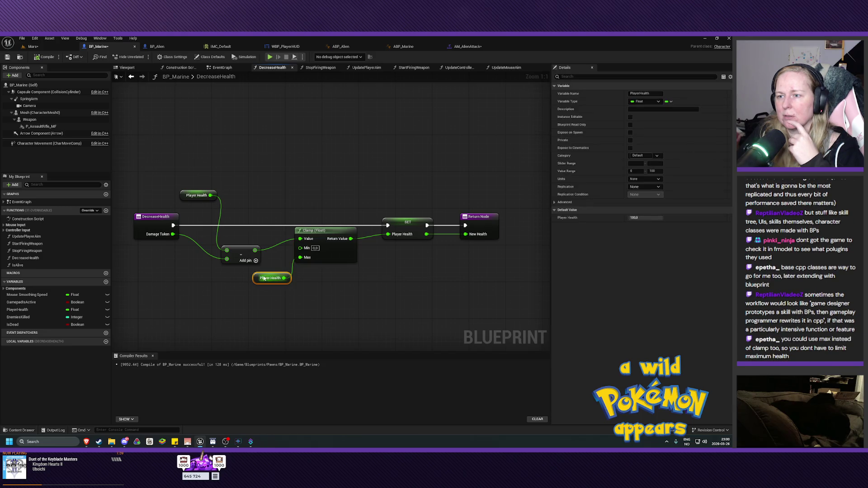
left_click(317, 163)
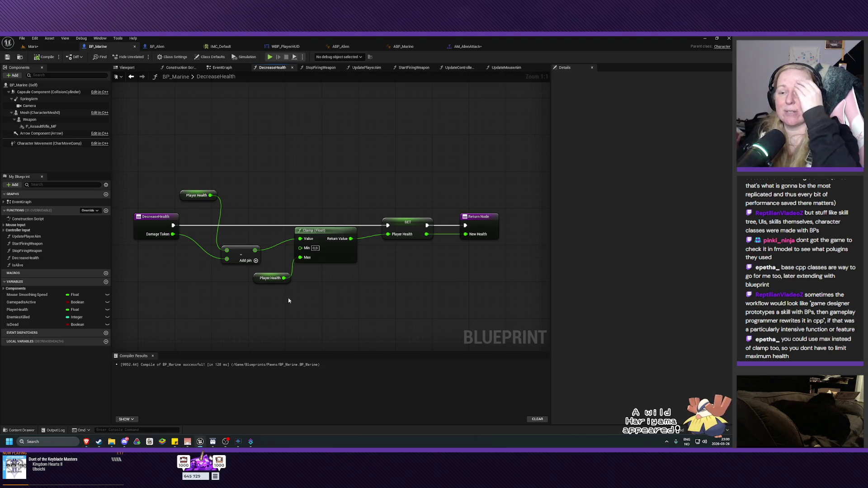
left_click(274, 277)
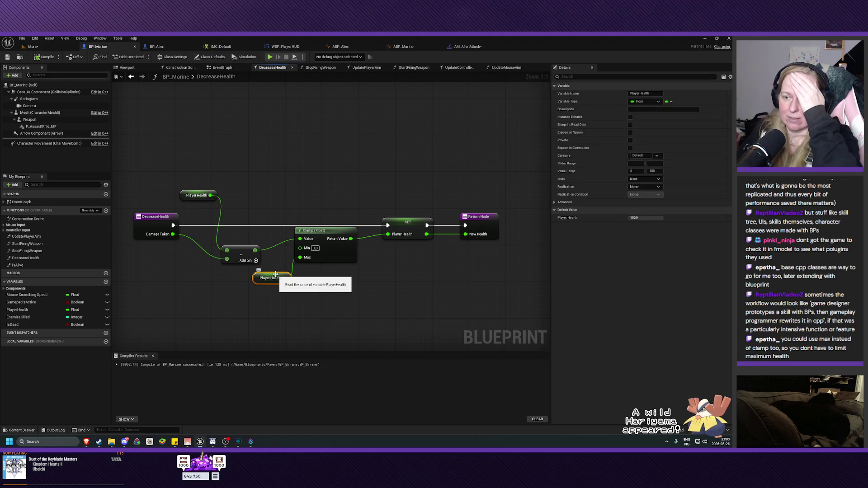
Delete the Player Health getter and add a Max (Float) node
key("Delete")
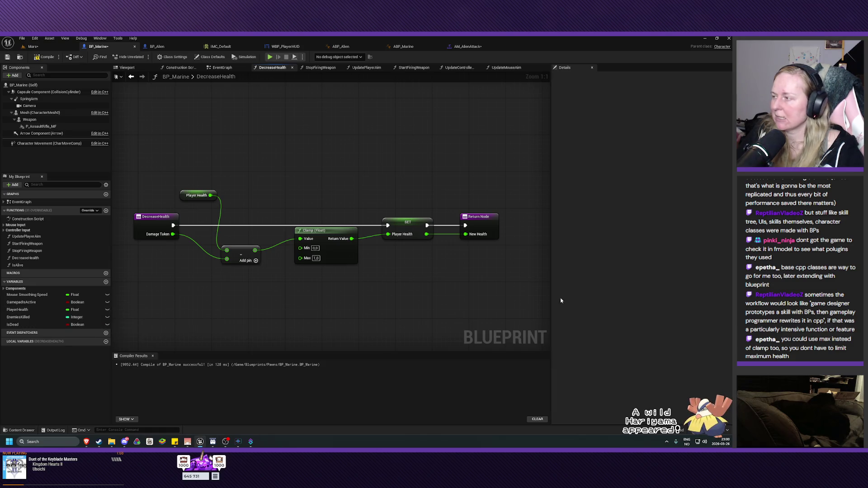
right_click(252, 300)
type("max")
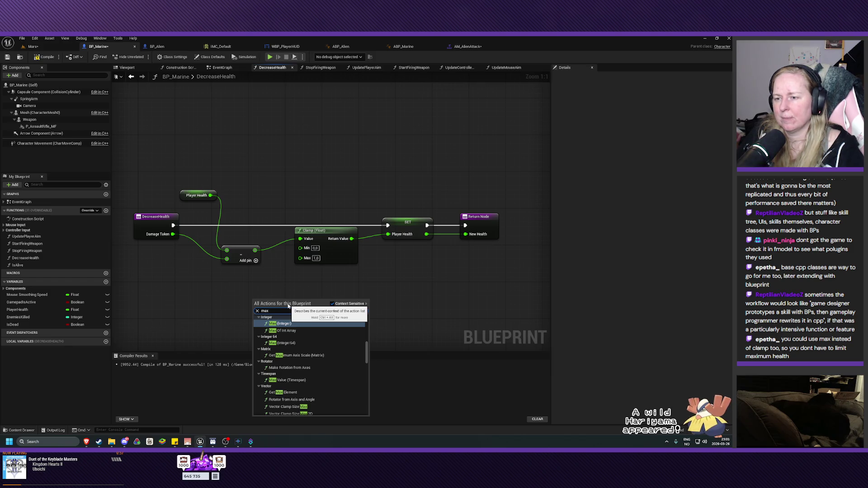
type(" f")
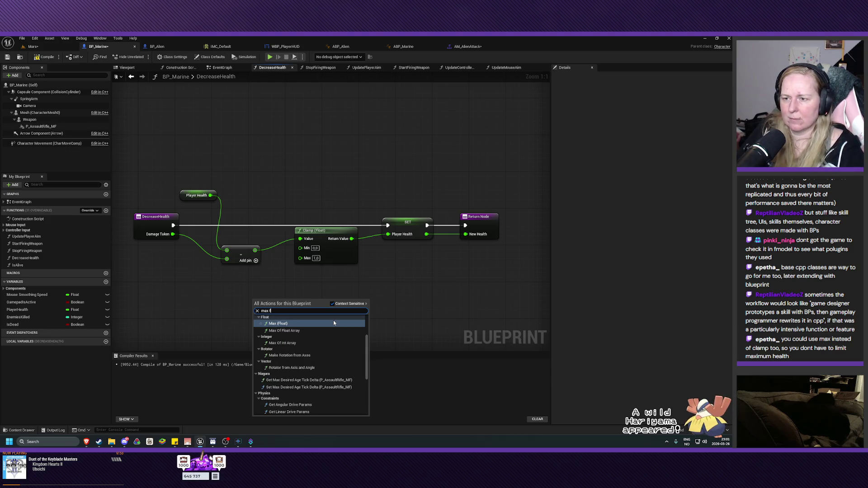
left_click(312, 324)
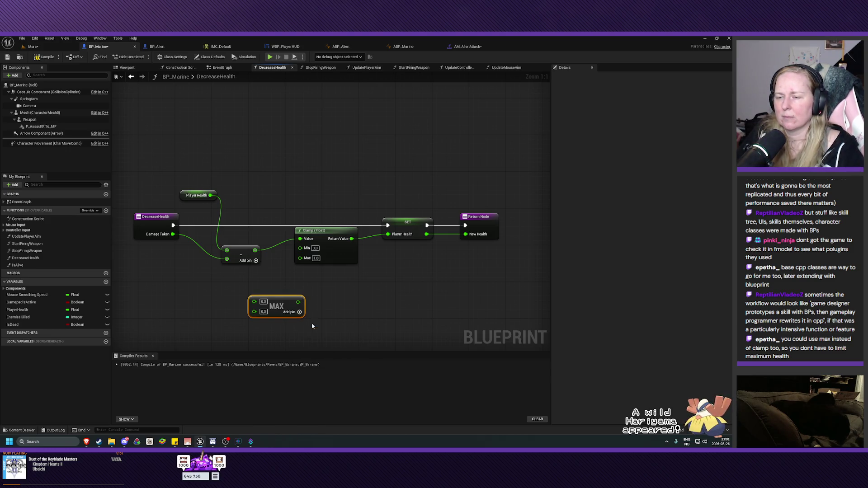
Reposition the Max (Float) node, then delete it again
left_click_drag(278, 306, 315, 300)
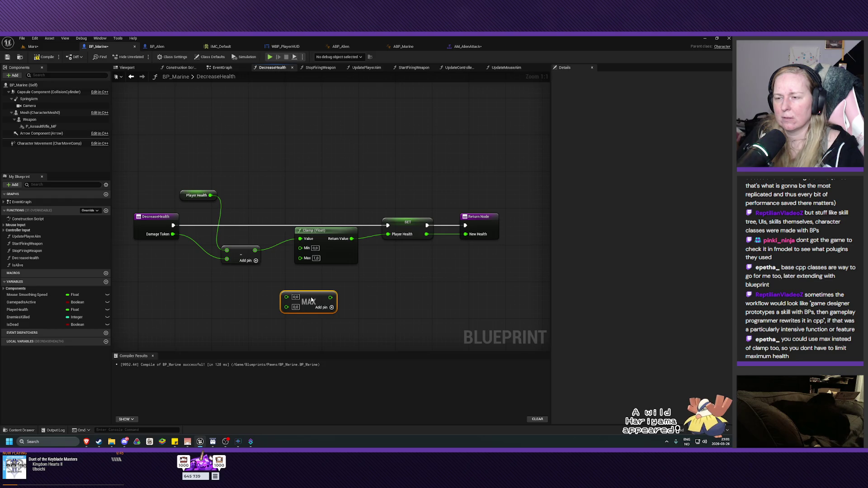
left_click_drag(307, 333, 314, 304)
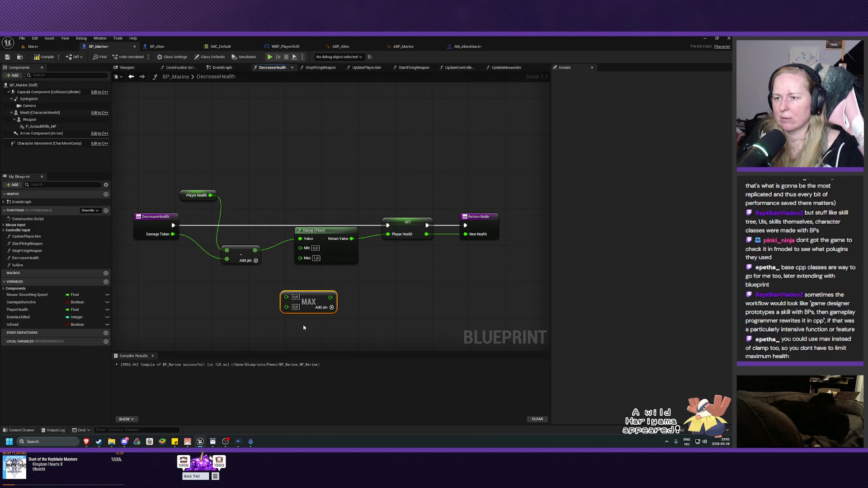
left_click_drag(305, 323, 316, 306)
key("Delete")
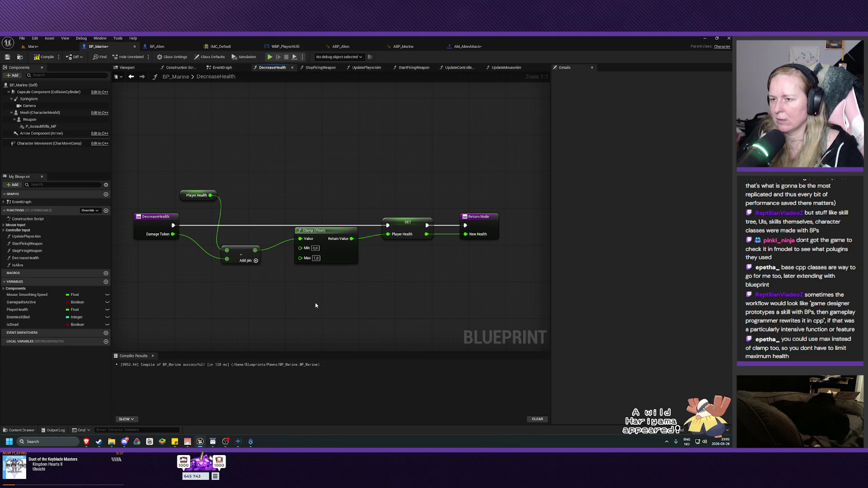
right_click(307, 305)
Add a Min (Float) node and move the Clamp node out of the chain
type("min flo")
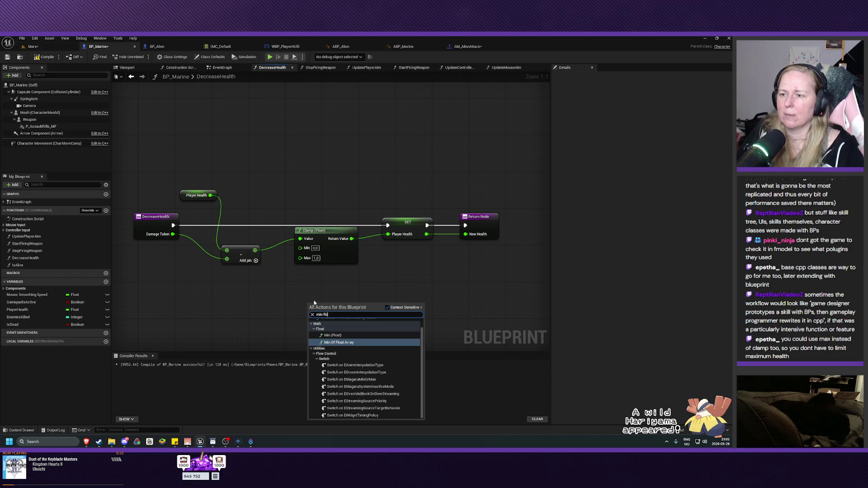
left_click(333, 327)
left_click_drag(332, 306, 333, 289)
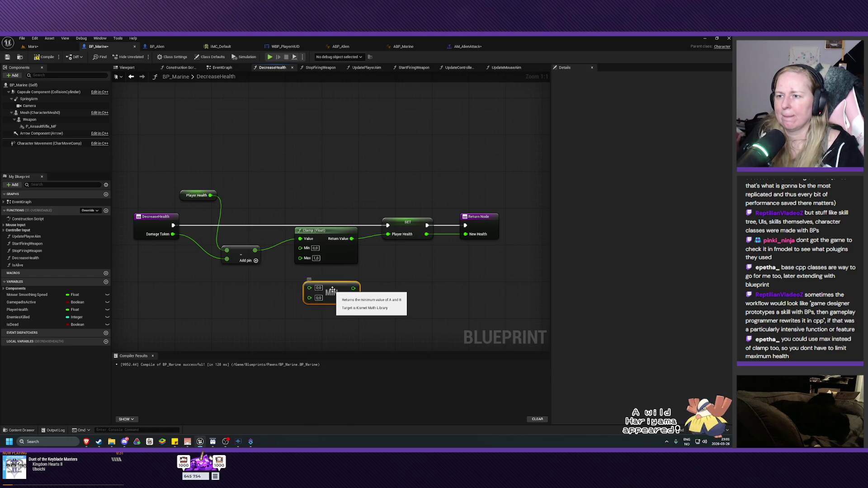
left_click(327, 235)
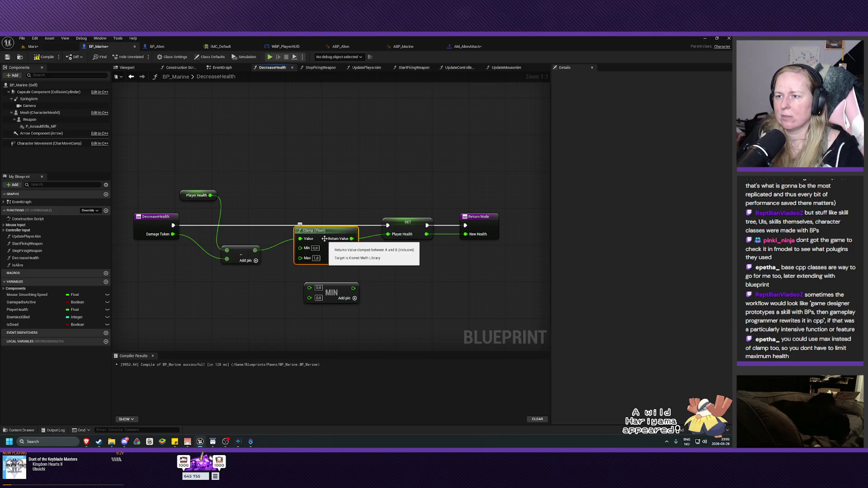
left_click(354, 238, "alt")
left_click_drag(325, 231, 326, 140)
Wire the subtraction result into MIN's A and MIN's output into SET Player Health
left_click_drag(331, 290, 320, 242)
left_click_drag(255, 250, 388, 235)
left_click_drag(320, 244, 319, 250)
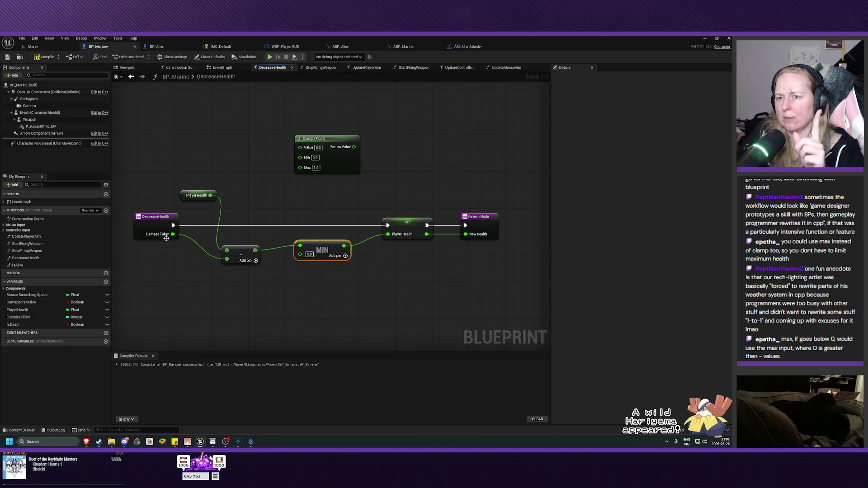
left_click_drag(324, 246, 311, 247)
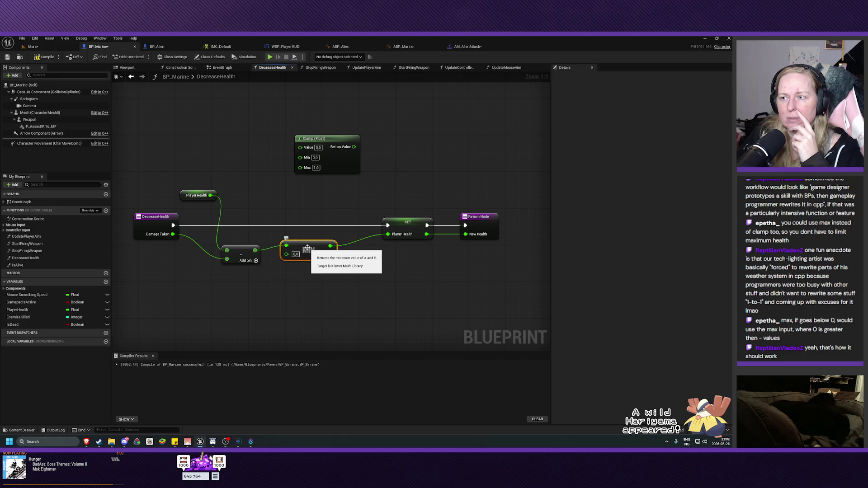
Compile and save BP_Marine
left_click(333, 154)
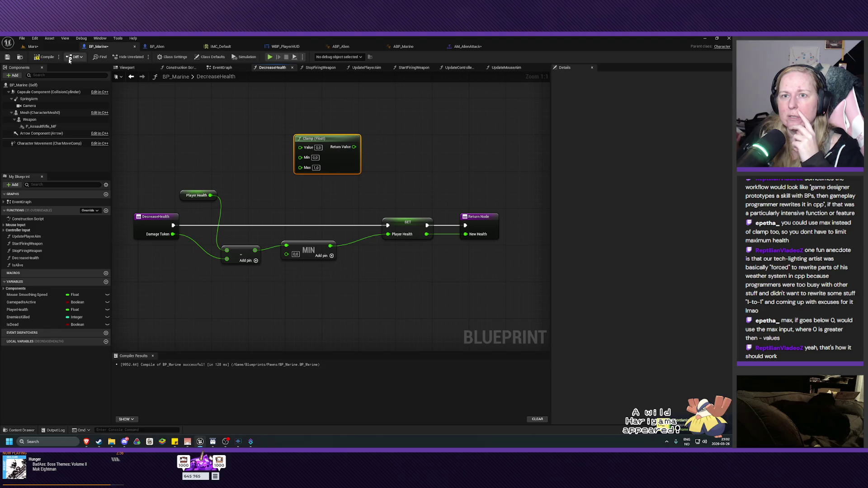
left_click(44, 57)
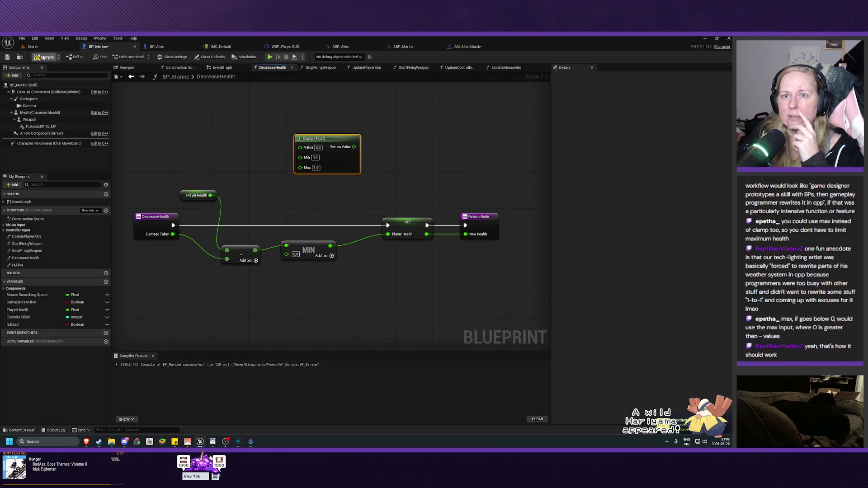
left_click(9, 57)
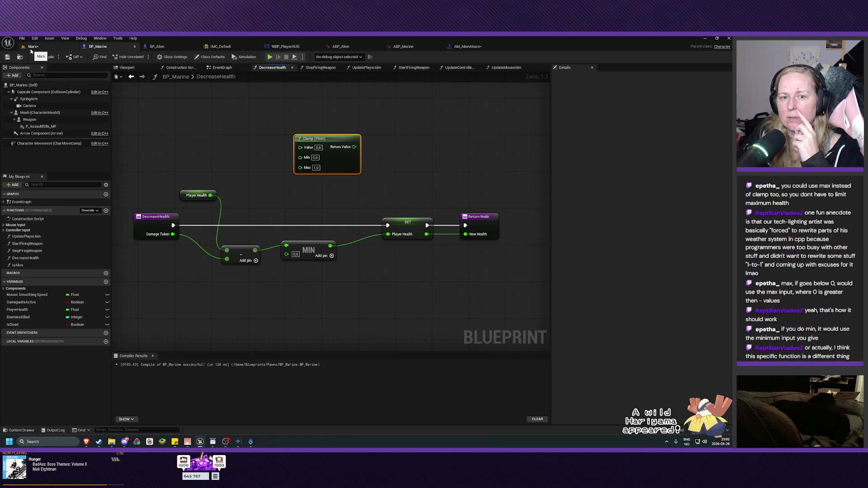
Delete the MIN node, leaving SET Player Health unconnected at 0.0
left_click_drag(327, 242, 335, 243)
left_click_drag(320, 281, 317, 249)
key("Delete")
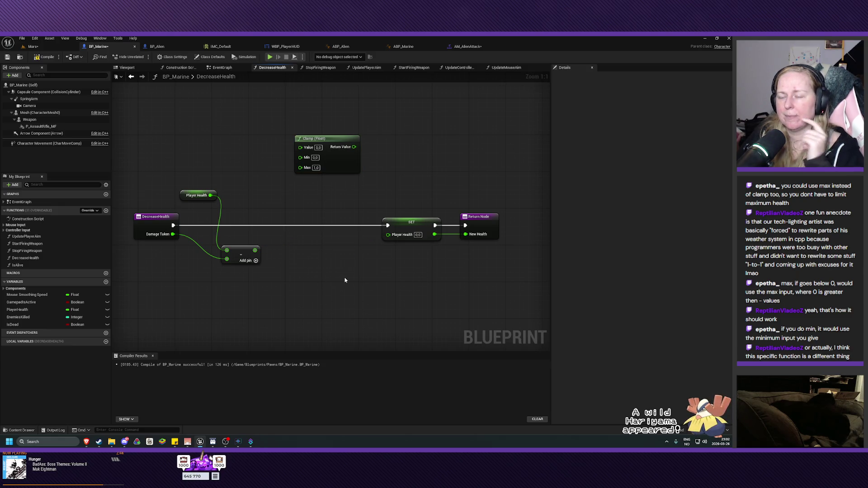
right_click(292, 250)
type("max")
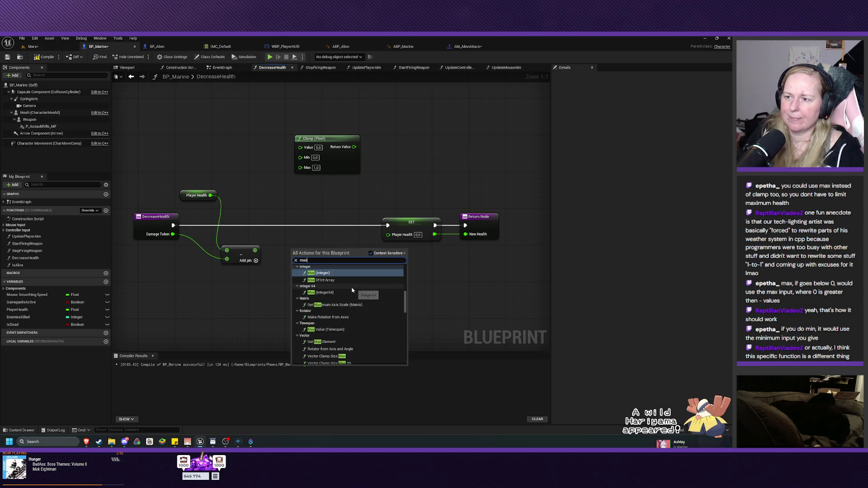
type(" floa")
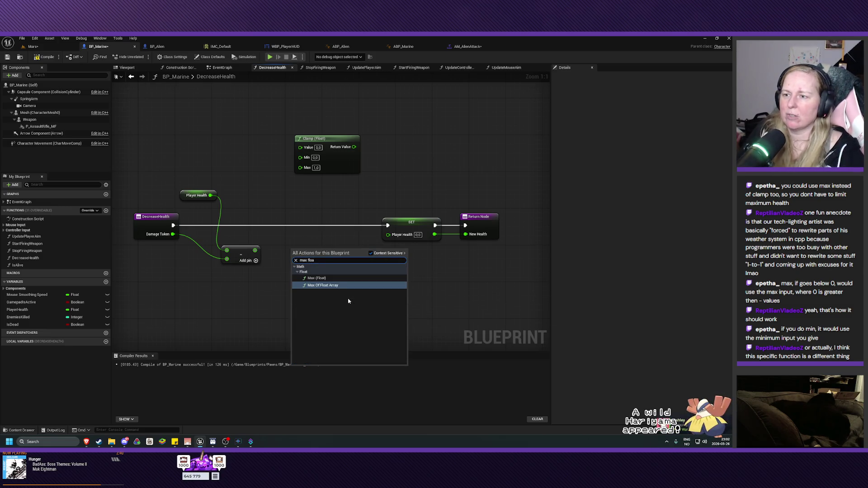
Add a Max (Float) node fed by the subtraction result
left_click(322, 278)
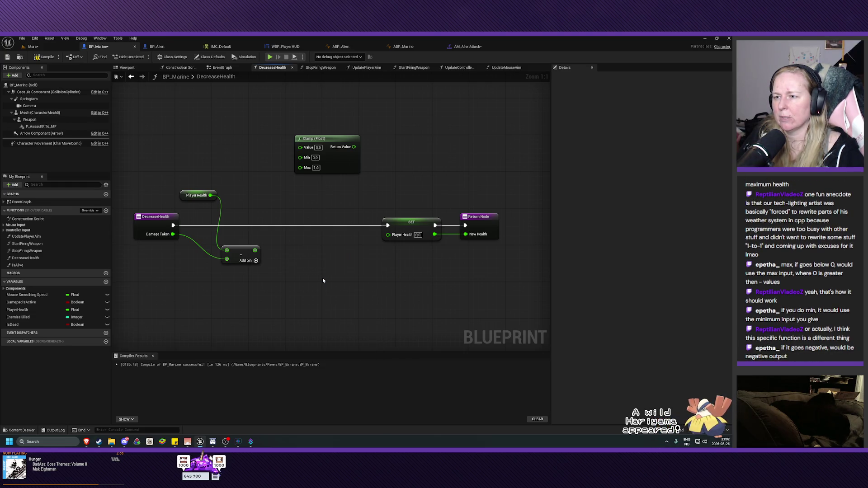
left_click_drag(319, 254, 324, 250)
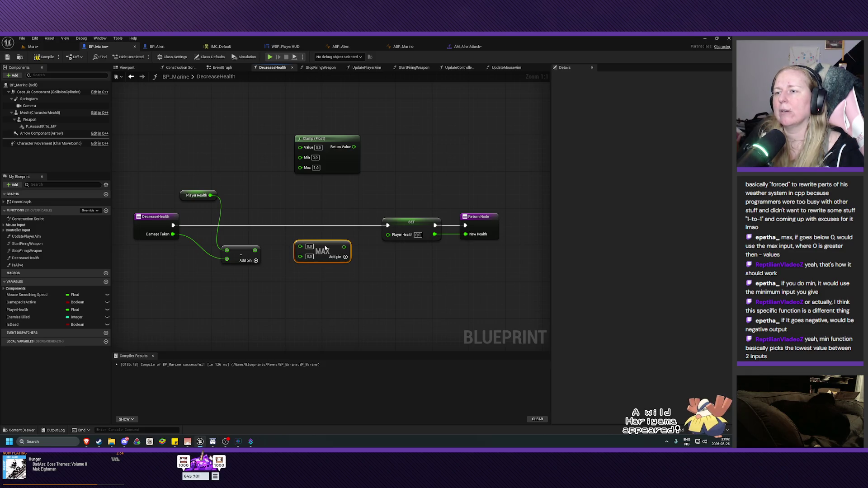
left_click_drag(255, 250, 300, 246)
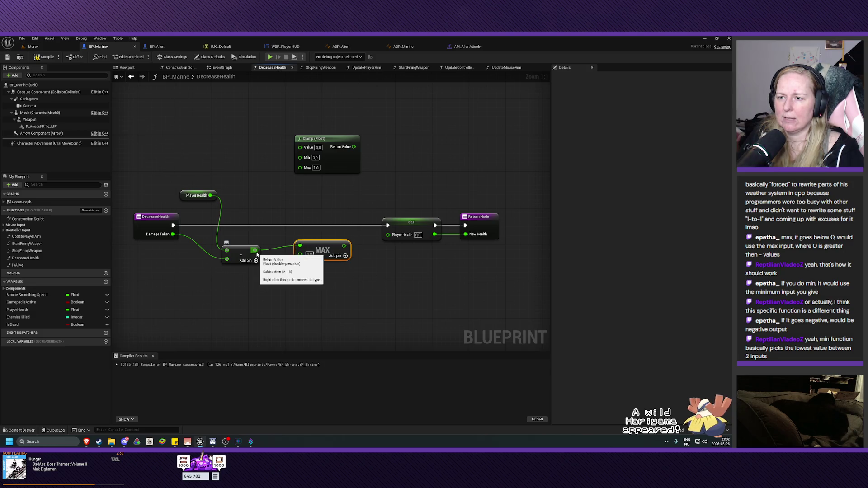
mouse_move(193, 165)
left_mouse_down()
mouse_move(218, 212)
mouse_move(224, 252)
mouse_move(158, 260)
mouse_move(233, 214)
mouse_move(181, 267)
mouse_move(240, 291)
left_mouse_up()
left_click(239, 292)
mouse_move(157, 173)
left_mouse_down()
mouse_move(257, 319)
mouse_move(242, 274)
left_mouse_up()
left_click_drag(145, 150, 269, 310)
left_click(253, 296)
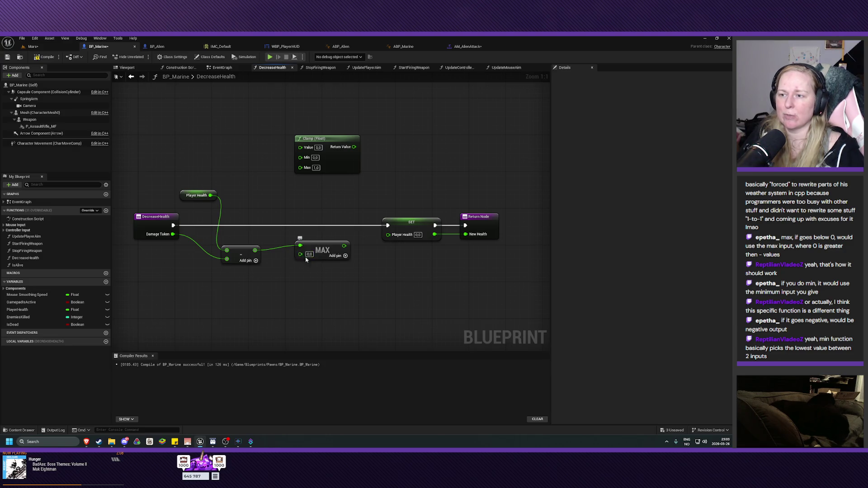
Route MAX's result into SET Player Health, compile, and delete the unused Clamp (Float) node
left_click_drag(344, 245, 392, 235)
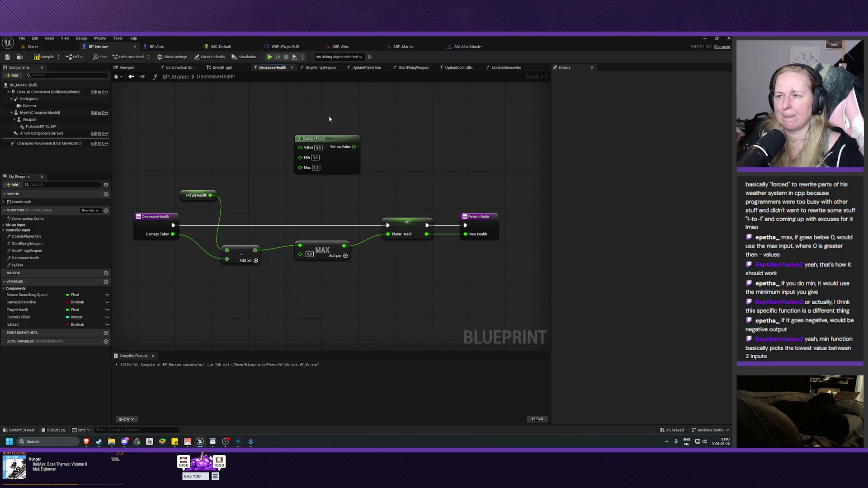
left_click(44, 56)
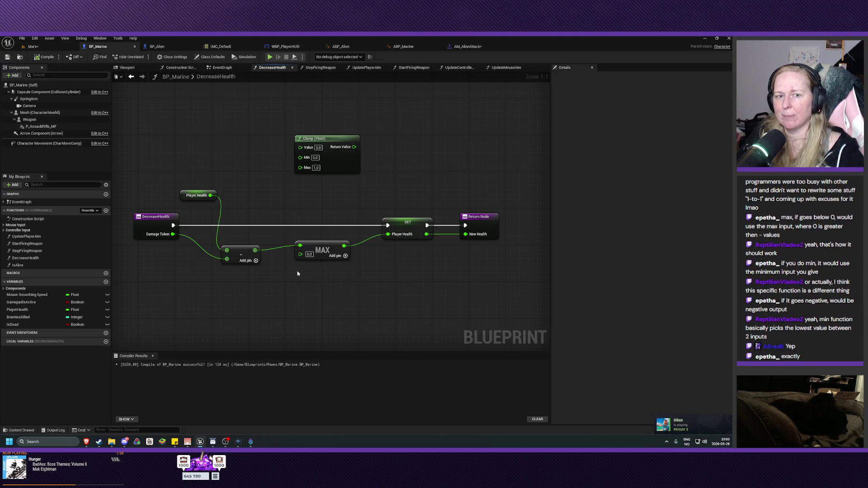
left_click(333, 141)
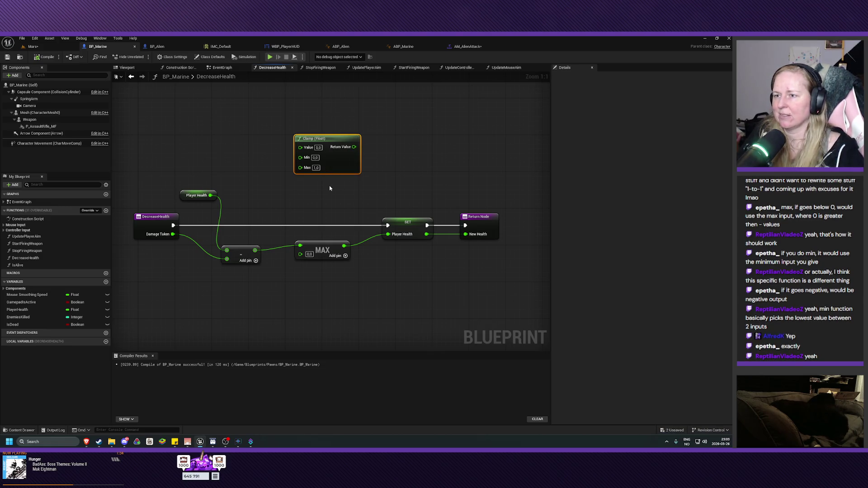
key("Delete")
left_click(43, 57)
Save BP_Marine and start a test play of the Mars level
left_click(7, 57)
left_click(33, 46)
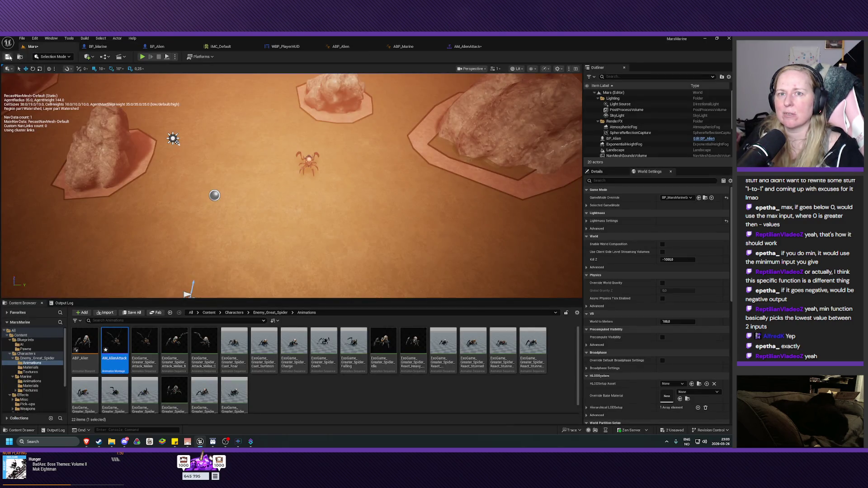
left_click(142, 56)
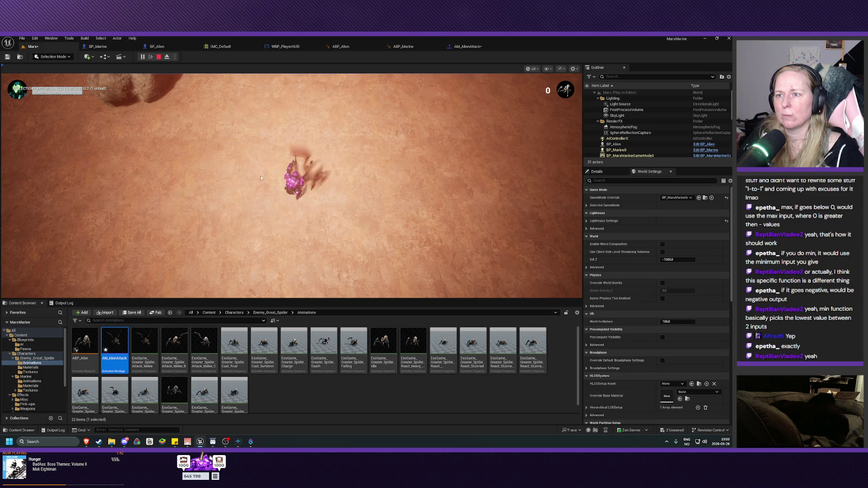
Stop the test play, then clear and close the Message Log
key("Escape")
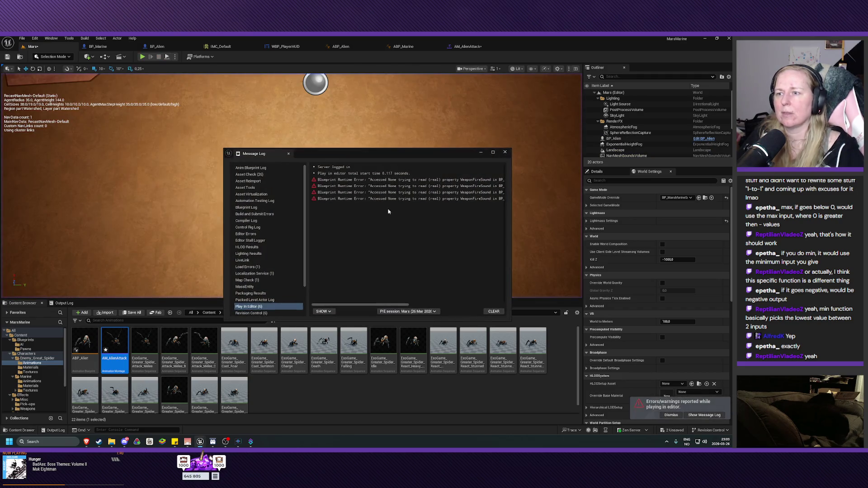
left_click(493, 311)
left_click(505, 152)
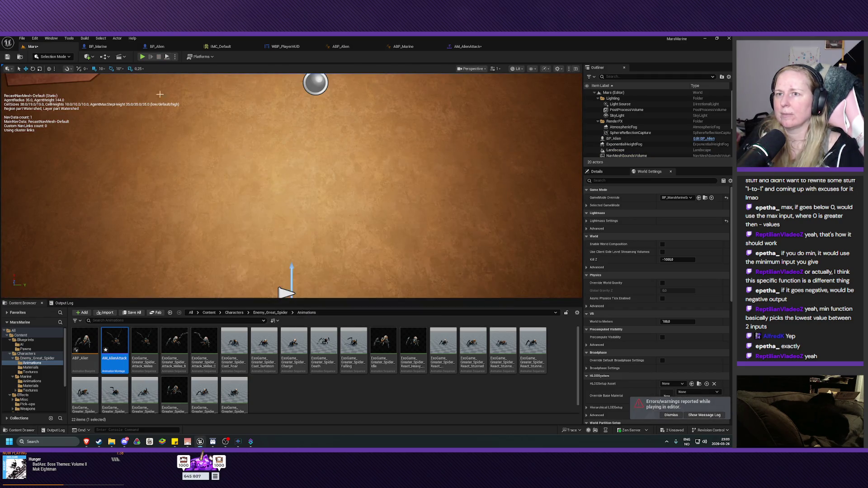
mouse_move(287, 291)
left_mouse_down()
mouse_move(278, 235)
mouse_move(257, 212)
left_mouse_up()
key("a")
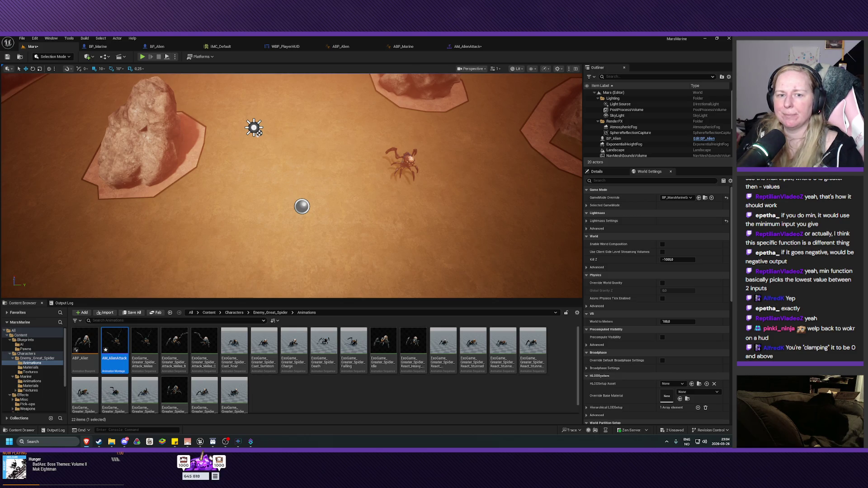
key("Up")
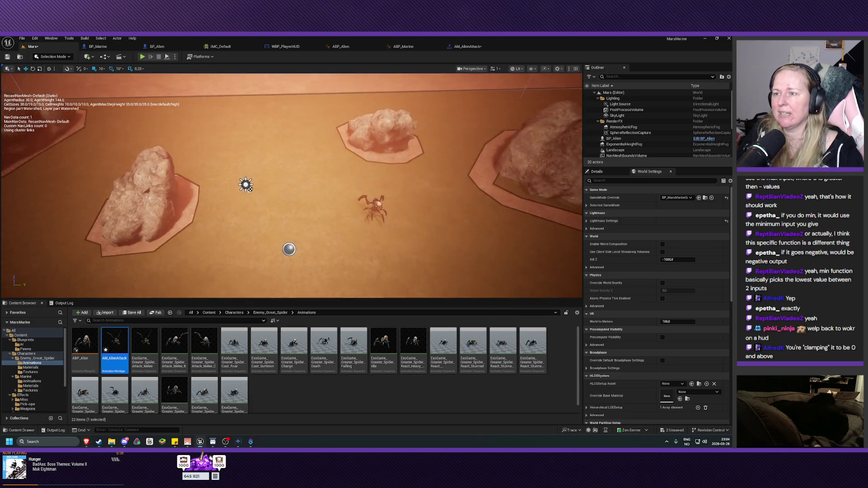
key("Down")
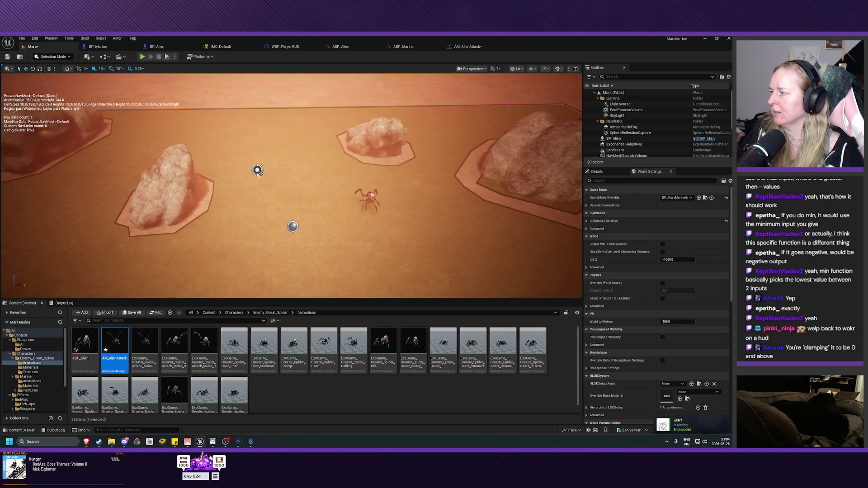
key("p")
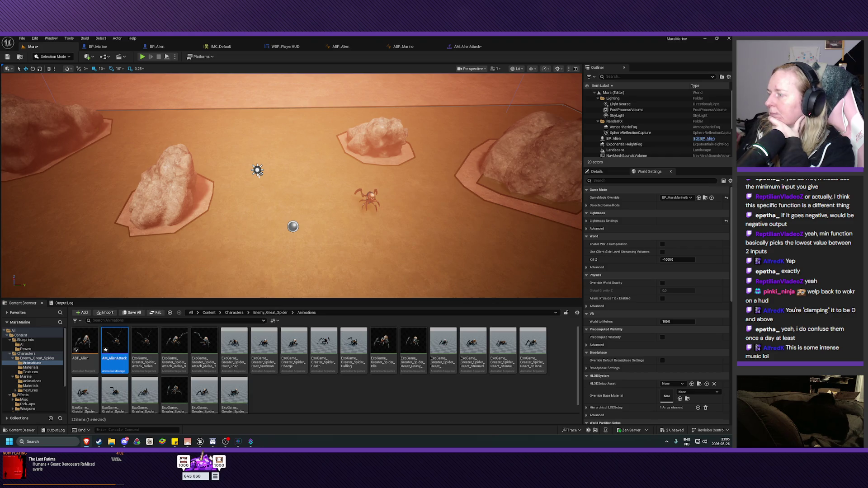
left_click(130, 48)
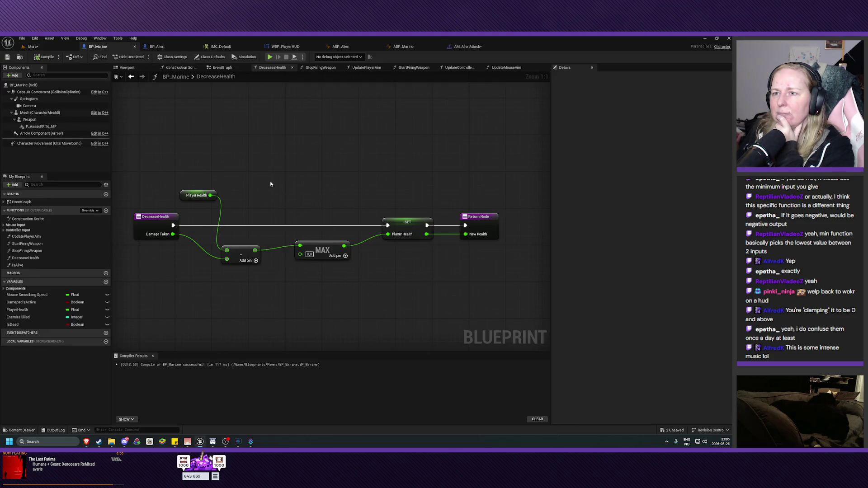
Open the StopFiringWeapon function graph from the Stop Firing Weapon node in the EventGraph
left_click(220, 67)
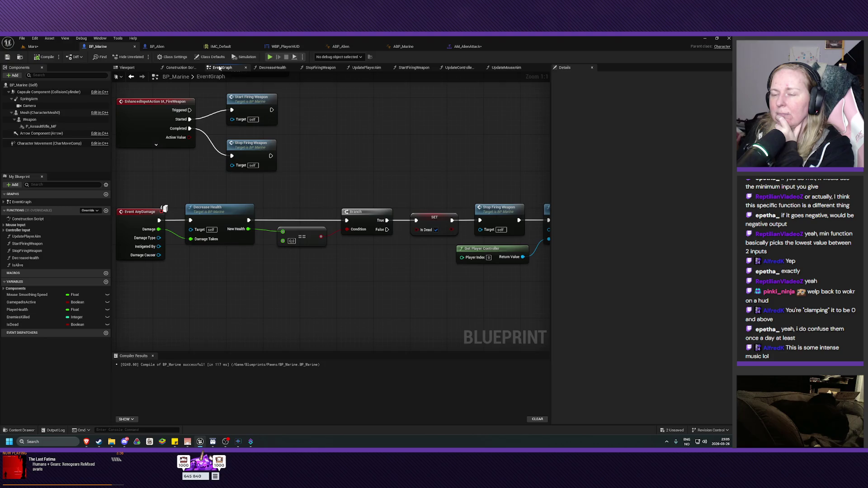
left_click_drag(427, 188, 273, 189)
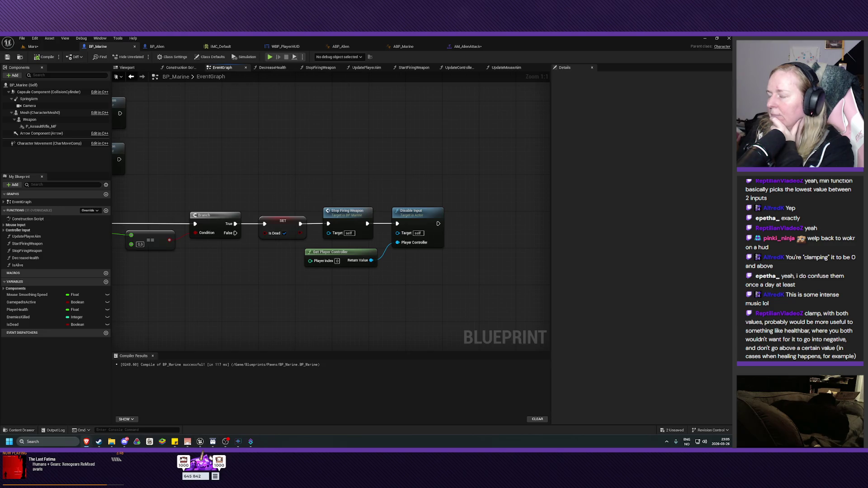
double_click(353, 235)
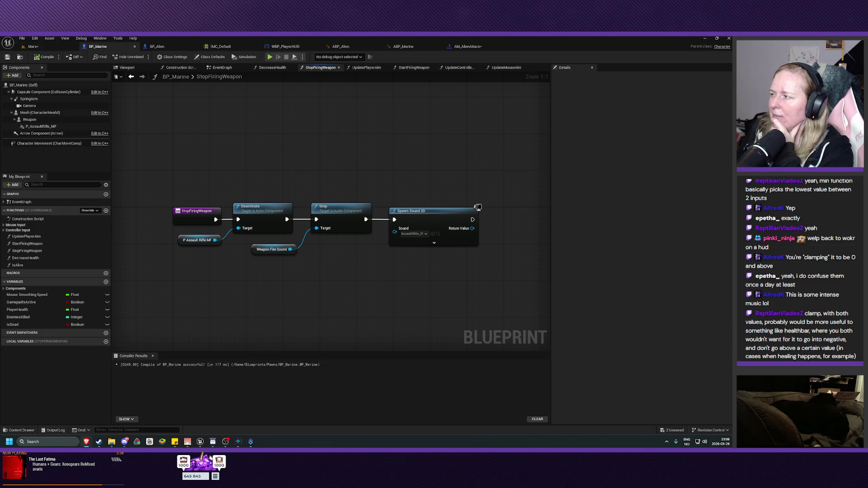
Insert an Is Alive Branch between Stop and Spawn Sound 2D, continuing only from True
left_click_drag(446, 161, 362, 155)
left_click_drag(345, 209, 434, 210)
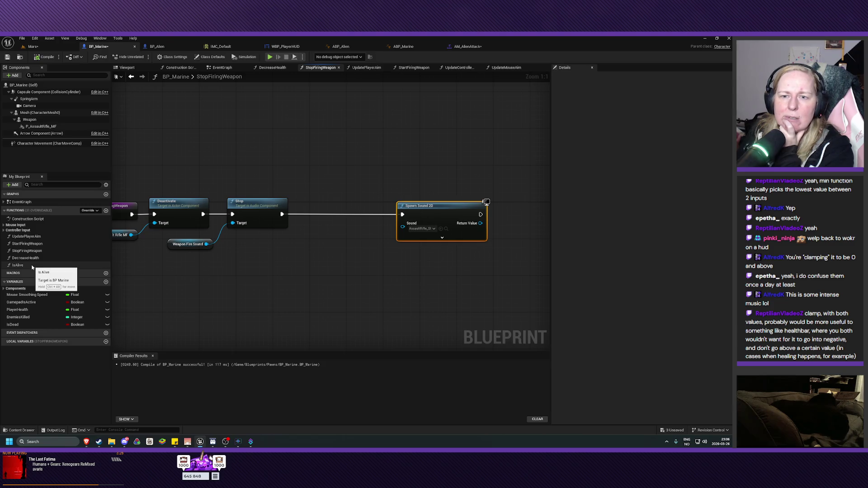
mouse_move(32, 267)
left_mouse_down()
mouse_move(365, 255)
mouse_move(310, 281)
mouse_move(282, 279)
mouse_move(311, 281)
mouse_move(325, 256)
left_mouse_up()
type("branch")
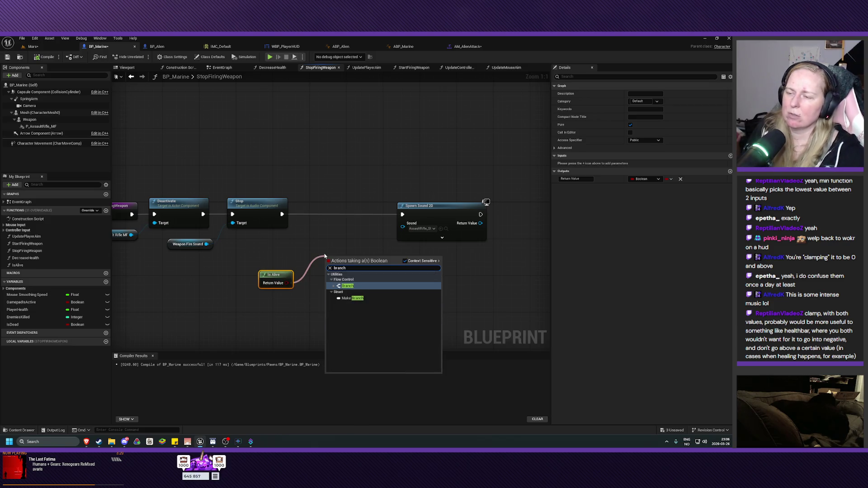
key("Return")
left_click_drag(344, 260, 344, 213)
left_click_drag(282, 214, 403, 215)
mouse_move(276, 277)
left_mouse_down()
mouse_move(281, 244)
mouse_move(274, 252)
left_mouse_up()
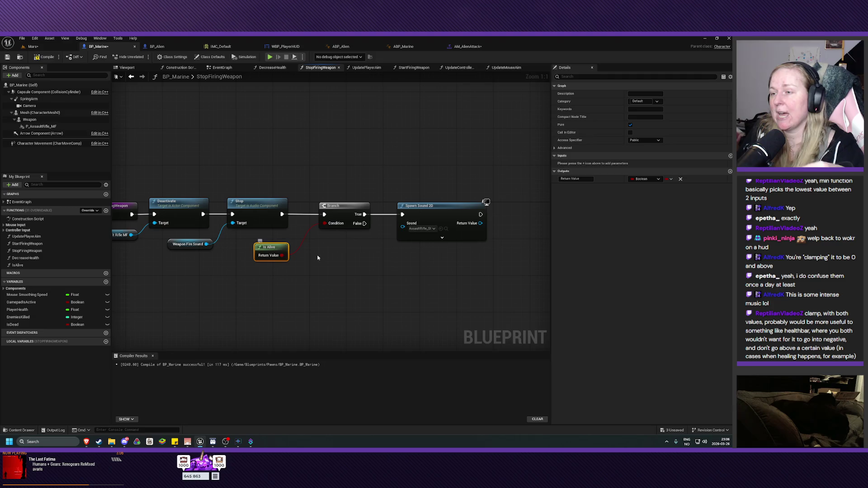
Compile and save BP_Marine, then return to the EventGraph
left_click(45, 57)
left_click(7, 58)
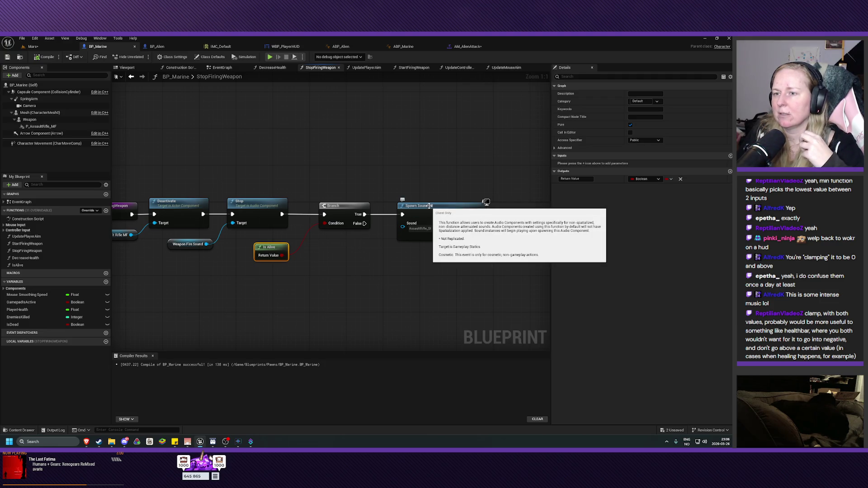
mouse_move(323, 161)
left_mouse_down()
mouse_move(397, 161)
mouse_move(390, 159)
left_mouse_up()
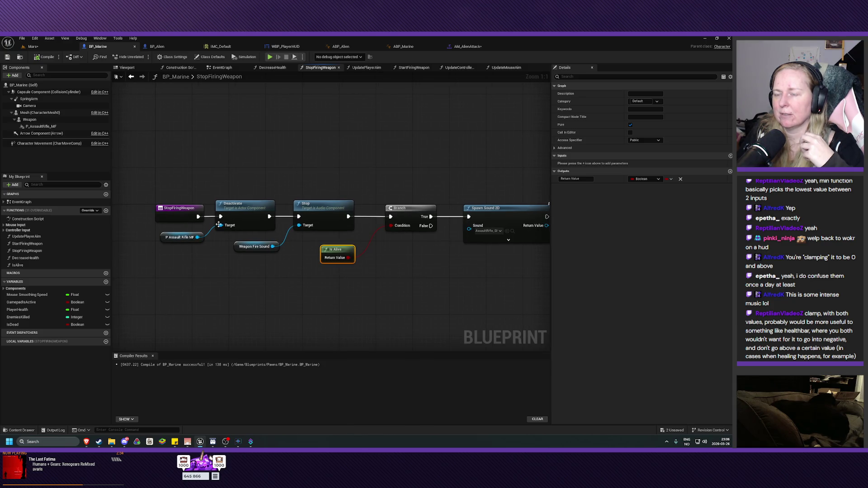
mouse_move(415, 157)
left_mouse_down()
mouse_move(291, 149)
mouse_move(401, 155)
mouse_move(344, 155)
left_mouse_up()
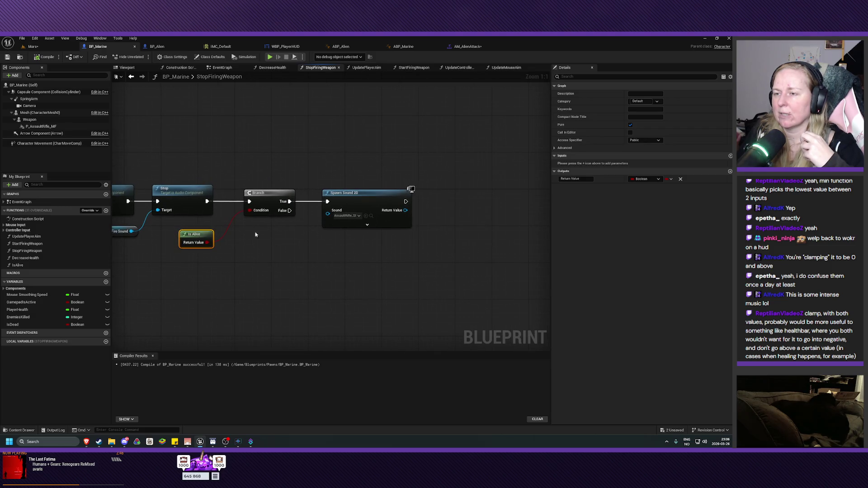
left_click_drag(227, 163, 270, 170)
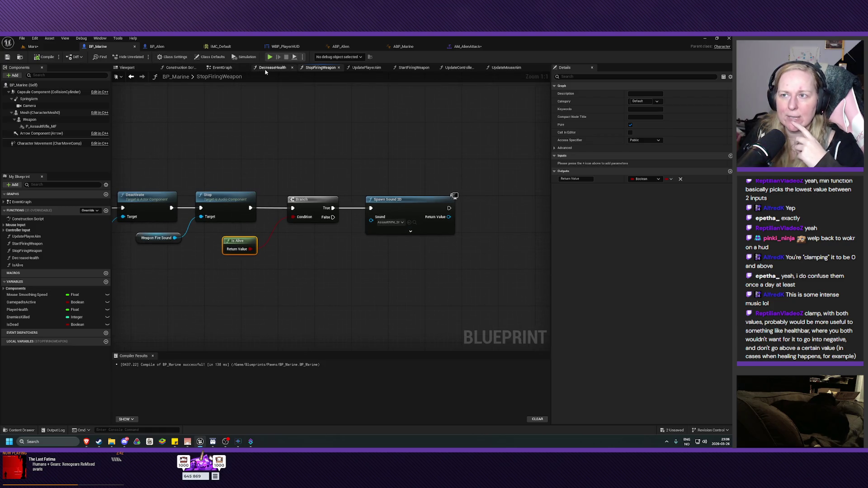
left_click(222, 68)
mouse_move(285, 145)
left_mouse_down()
mouse_move(301, 130)
mouse_move(540, 155)
mouse_move(445, 154)
left_mouse_up()
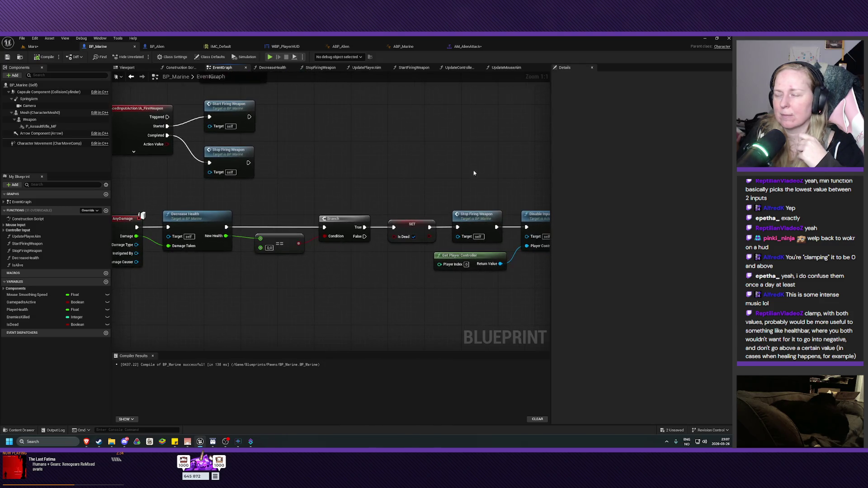